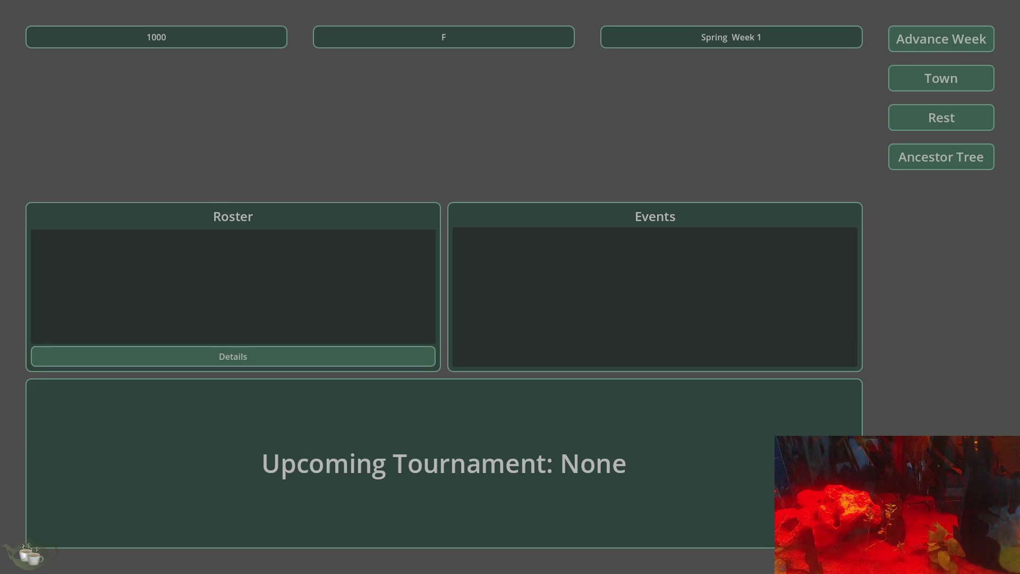
# From Town, pause the game, open Load Game, then go Back to the title menu
pyautogui.click(928, 75)
pyautogui.press('Escape')
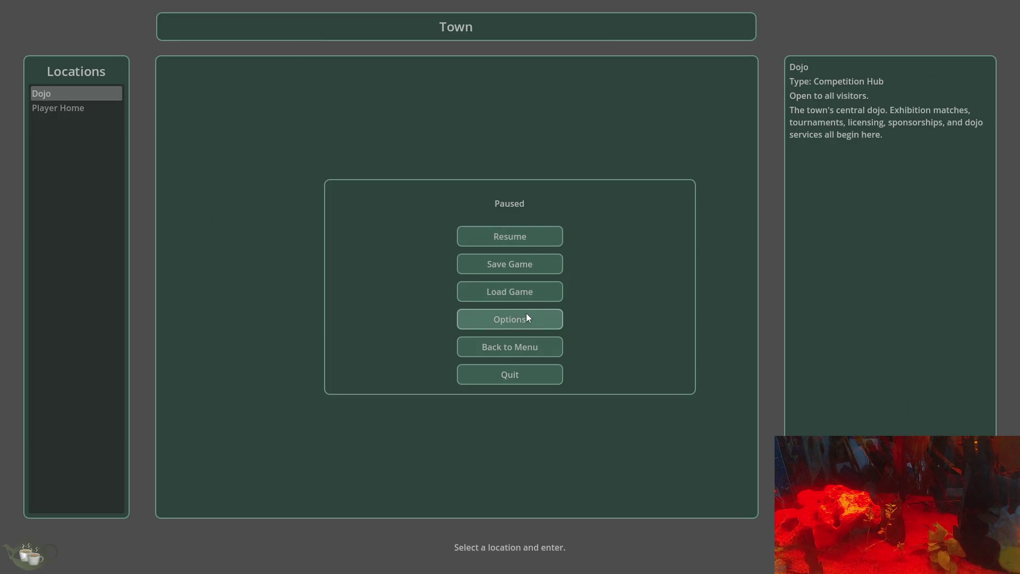
pyautogui.click(518, 291)
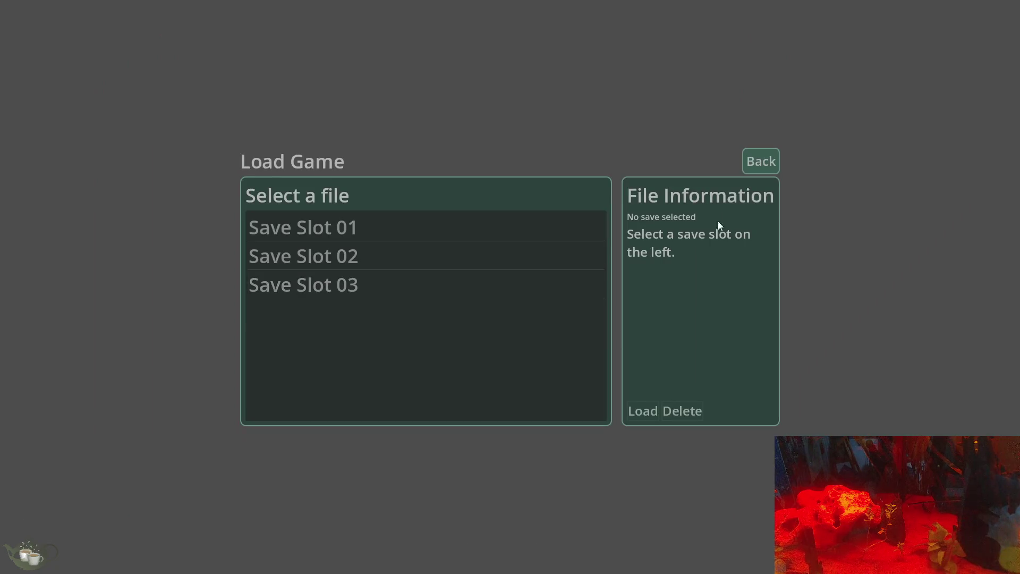
pyautogui.click(762, 171)
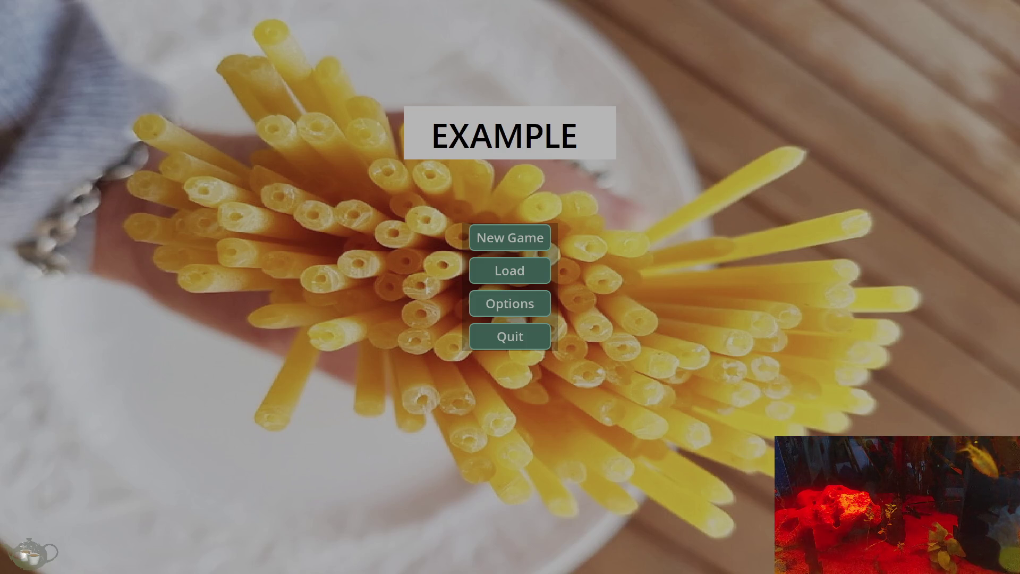
pyautogui.click(526, 235)
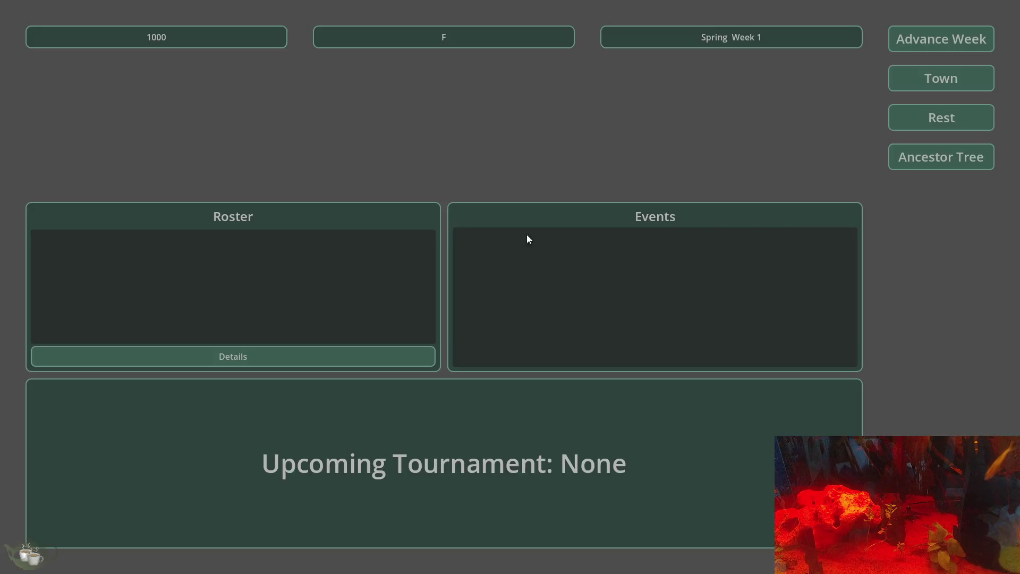
pyautogui.click(938, 83)
pyautogui.press('Escape')
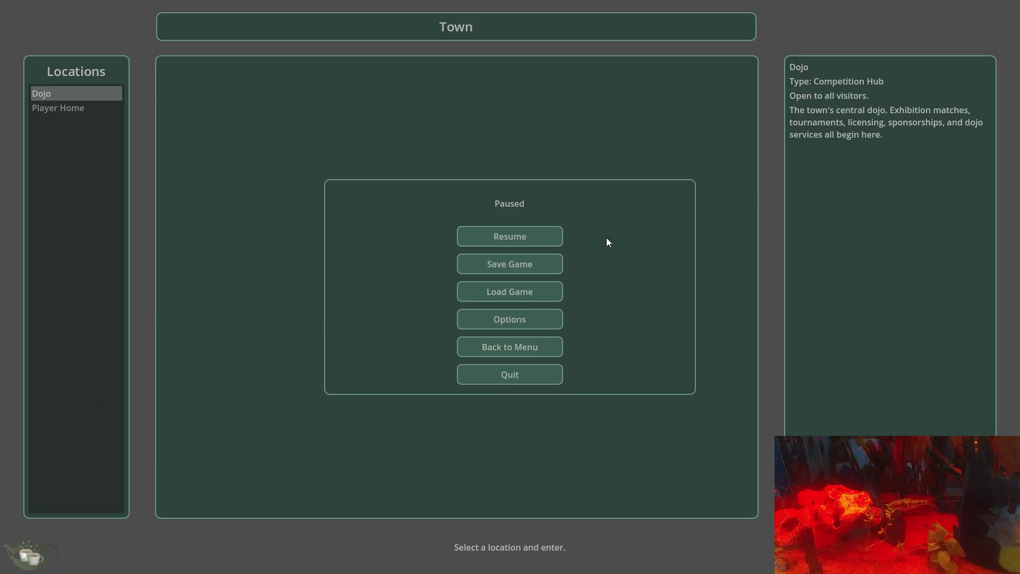
pyautogui.click(531, 264)
pyautogui.click(734, 180)
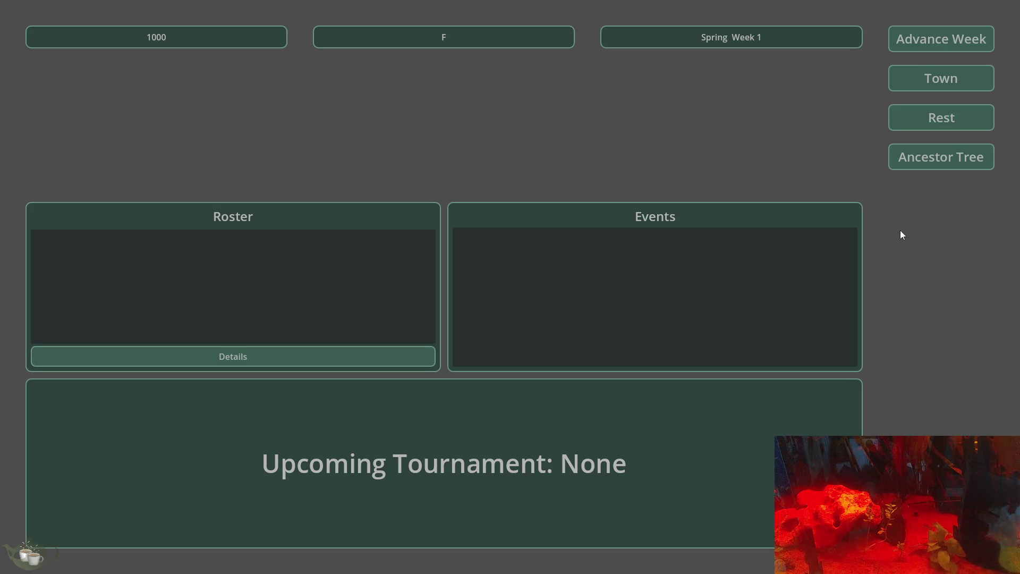
pyautogui.click(936, 80)
pyautogui.press('Escape')
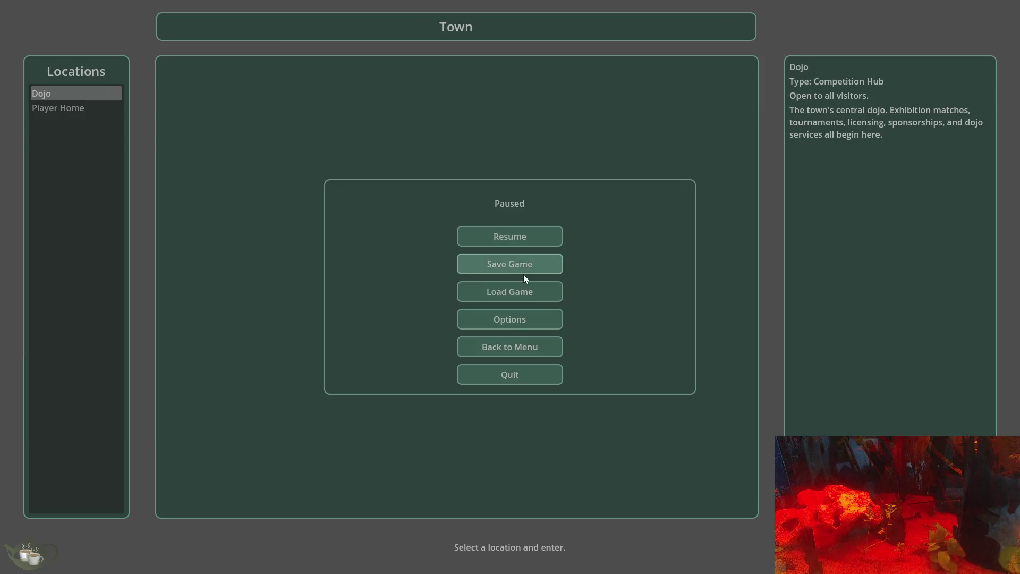
pyautogui.click(514, 318)
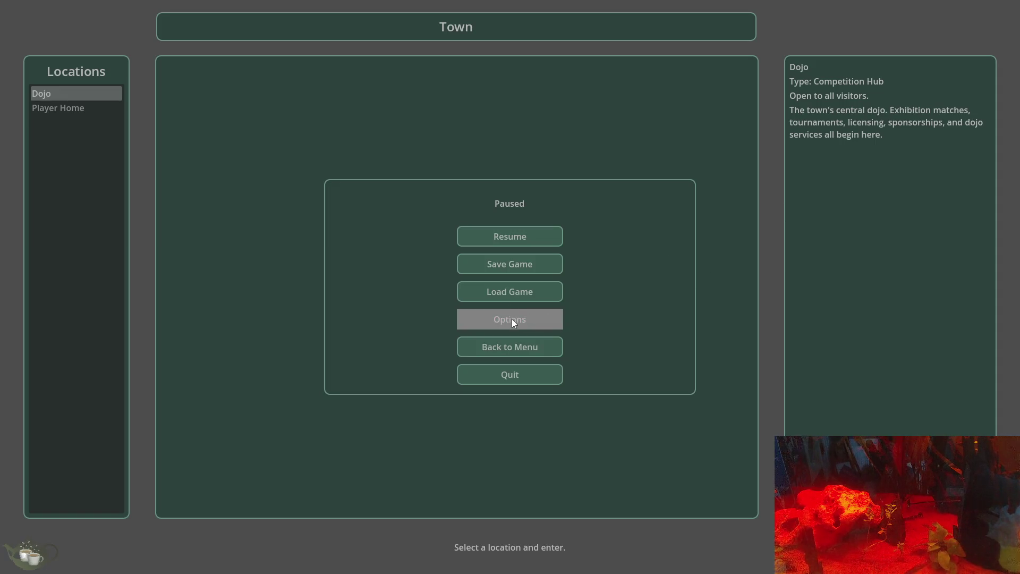
pyautogui.click(527, 290)
pyautogui.press('Escape')
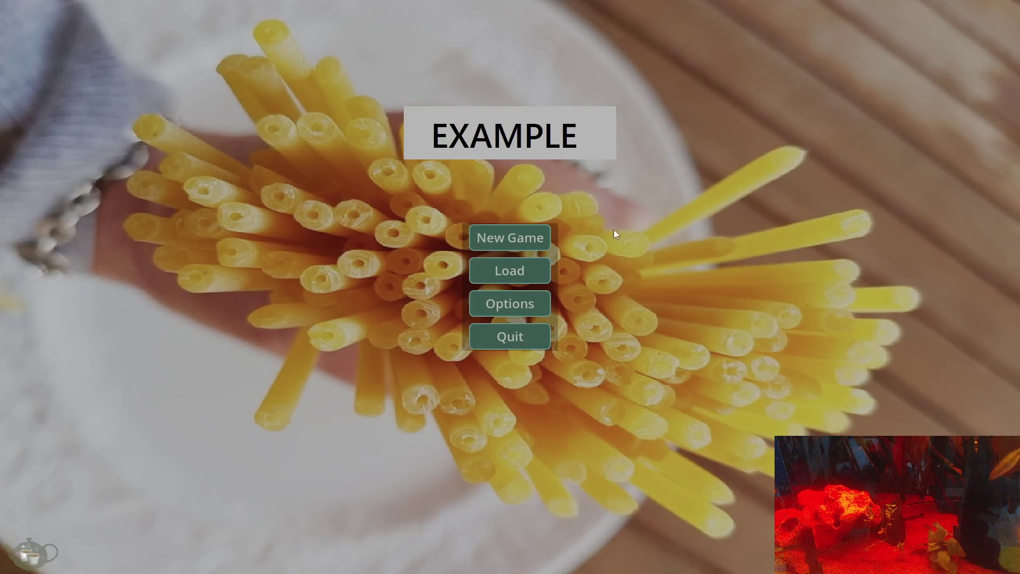
# Check the Load screen from the title, then start a game, pause in Town, and reopen Load
pyautogui.click(524, 277)
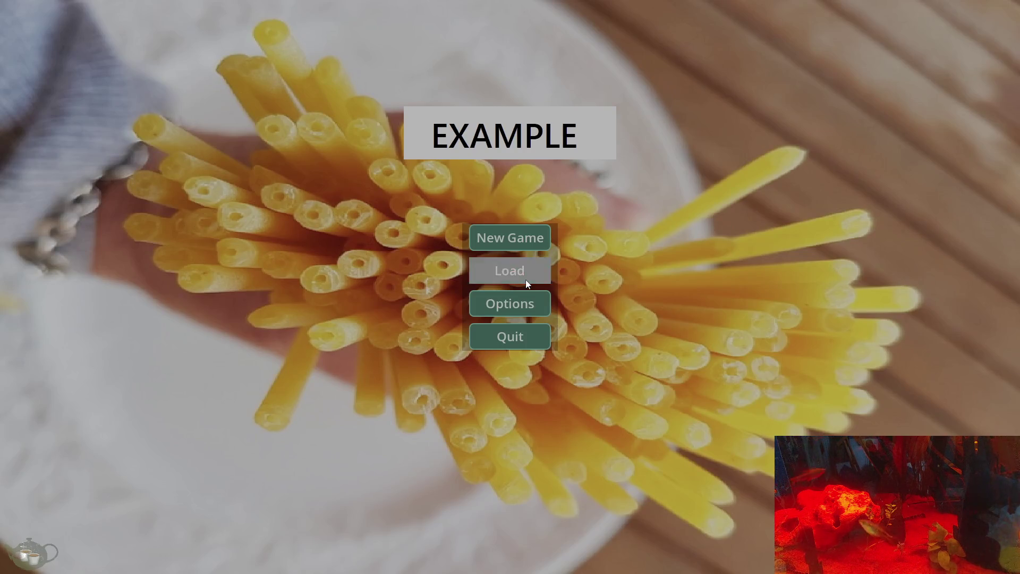
pyautogui.press('Escape')
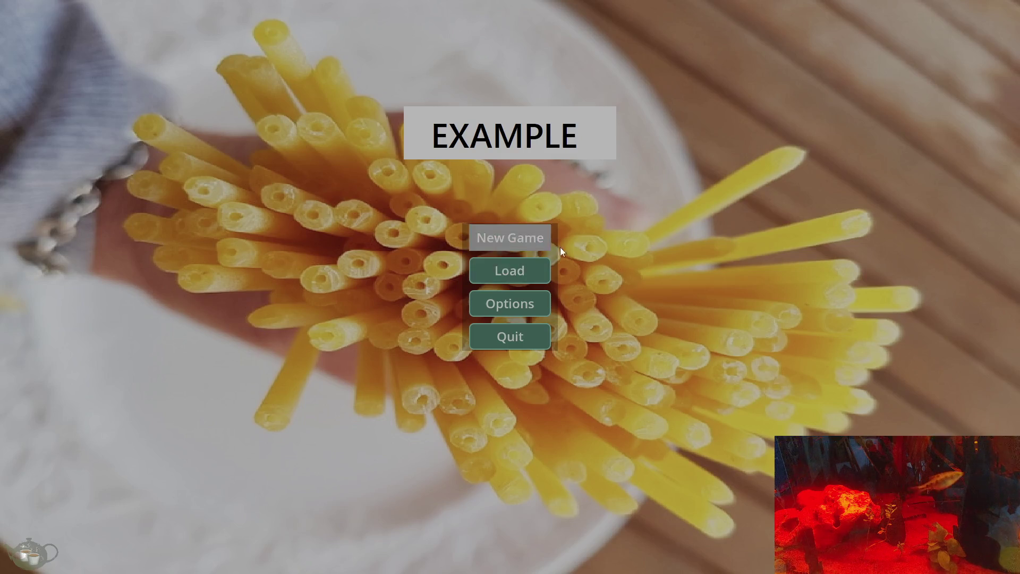
pyautogui.click(531, 239)
pyautogui.click(937, 75)
pyautogui.press('Escape')
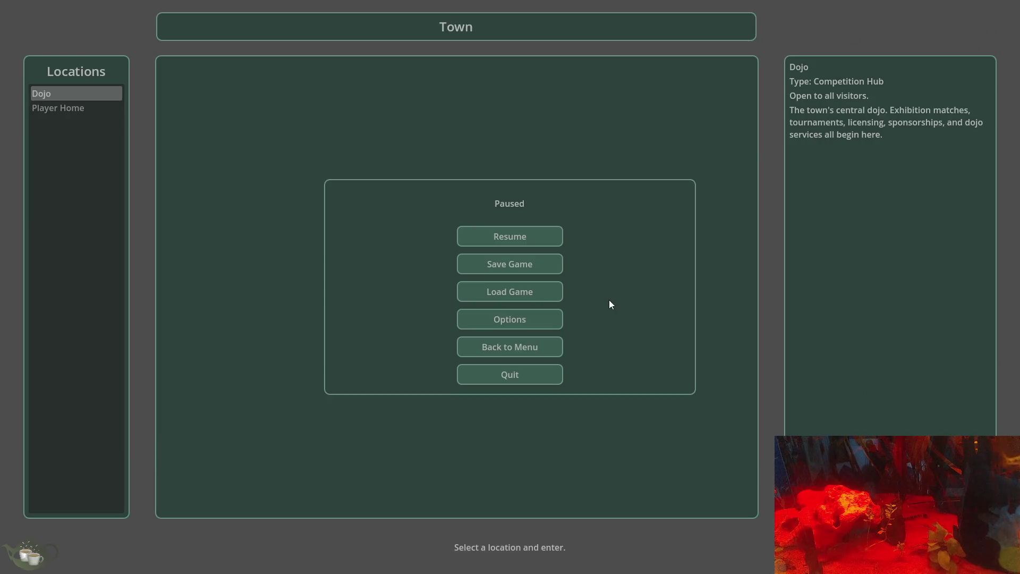
pyautogui.click(528, 292)
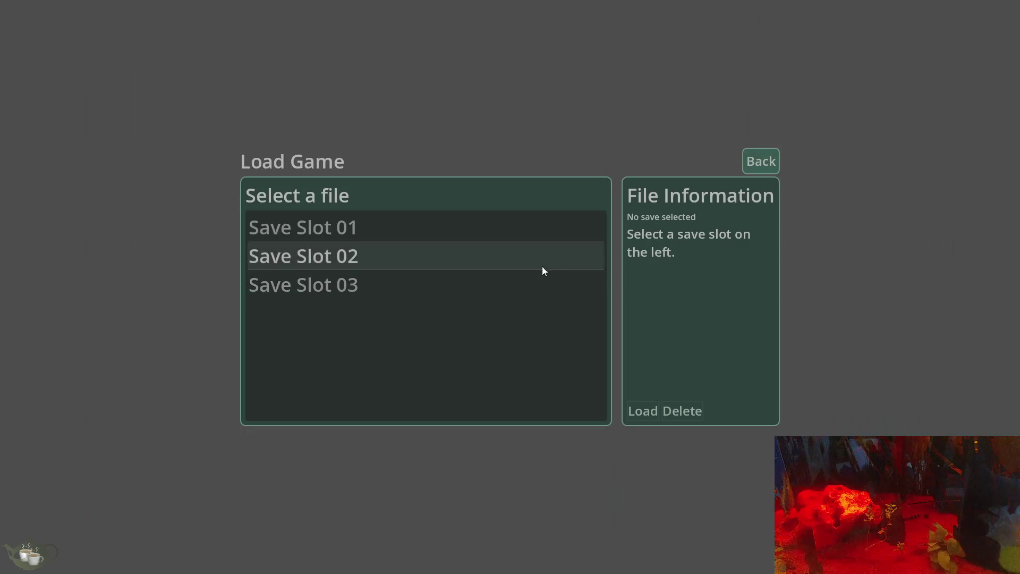
pyautogui.click(761, 159)
# Start a new game, enter the Dojo, pause there, and open Options before leaving it
pyautogui.click(506, 241)
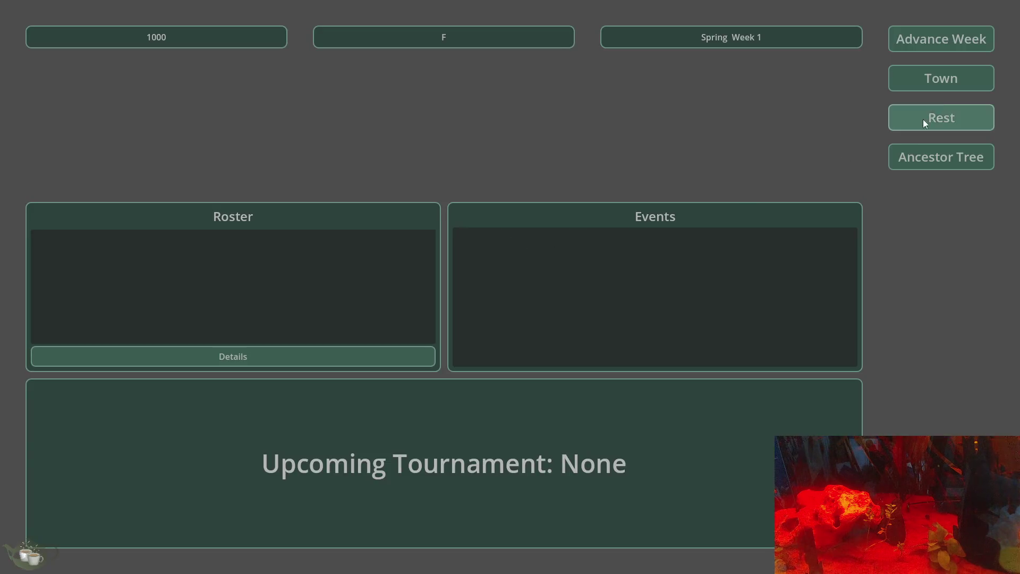
pyautogui.click(947, 79)
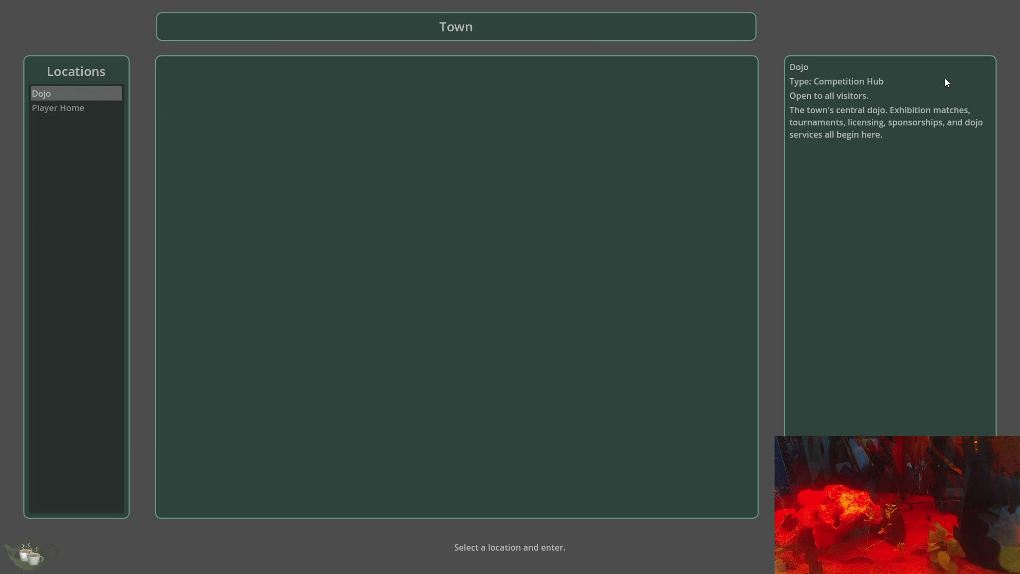
pyautogui.press('Return')
pyautogui.press('Escape')
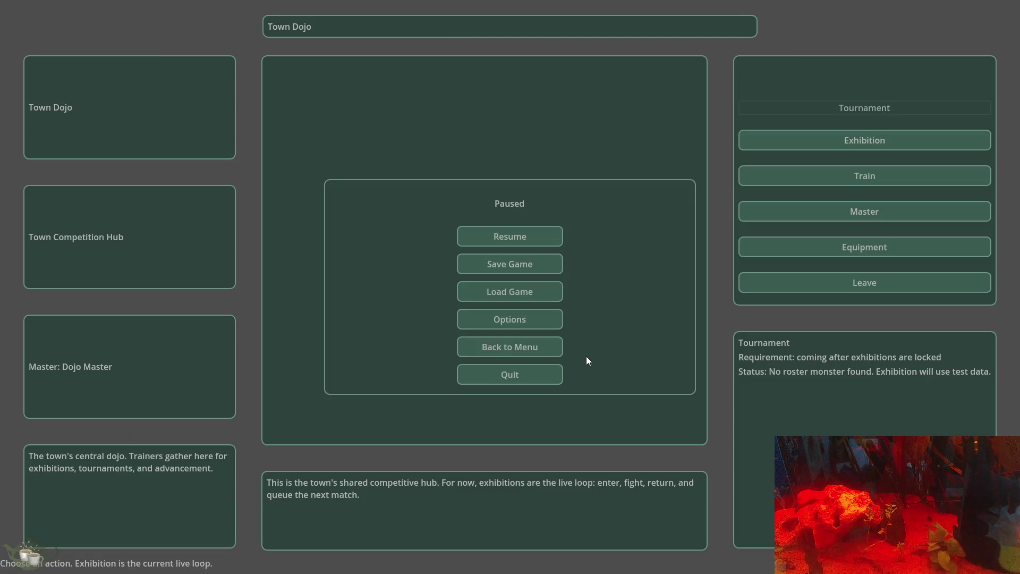
pyautogui.click(541, 319)
pyautogui.click(984, 39)
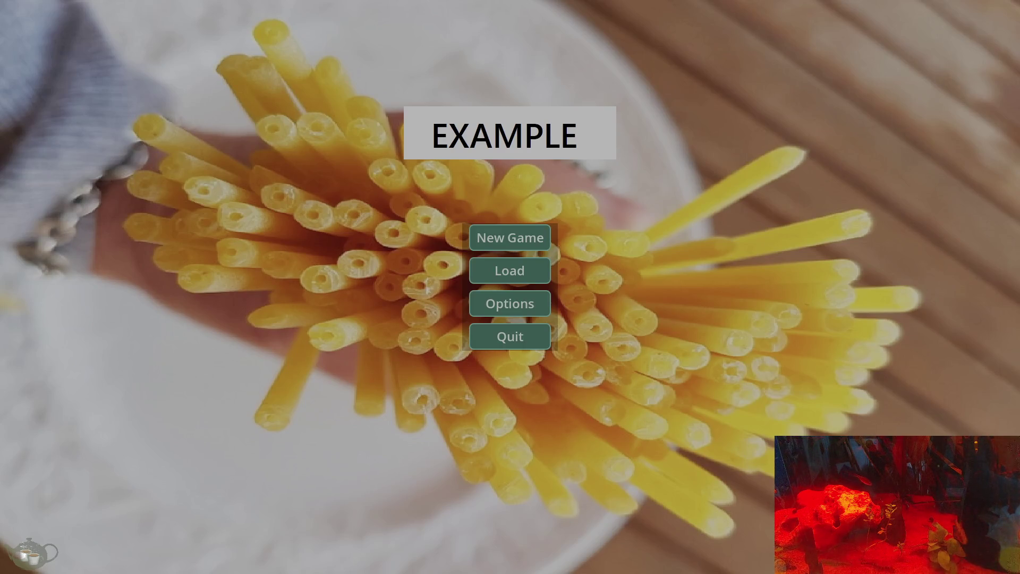
# Start another new game, re-enter the Dojo, pause, and open Options from the Paused menu
pyautogui.click(532, 242)
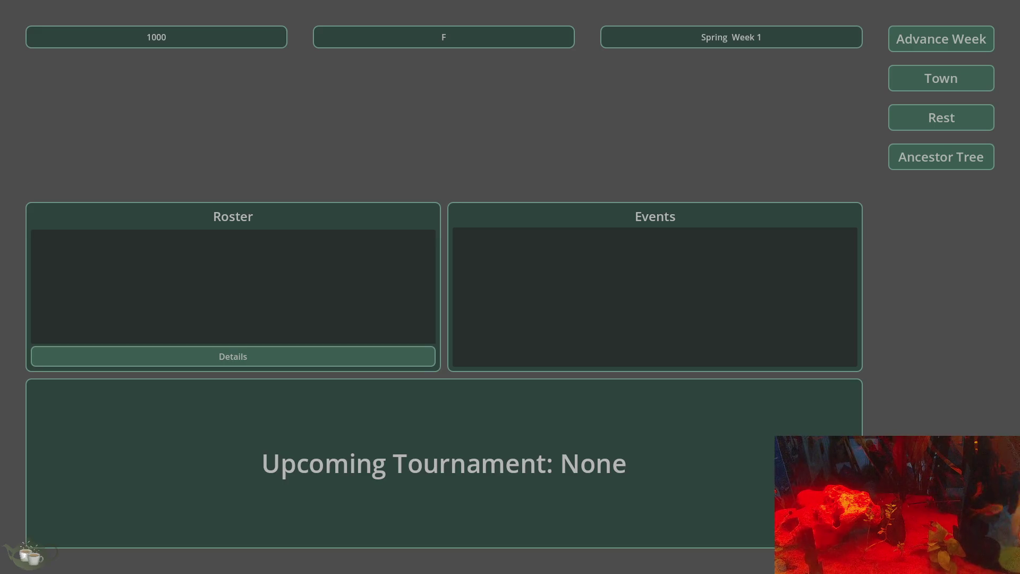
pyautogui.click(938, 85)
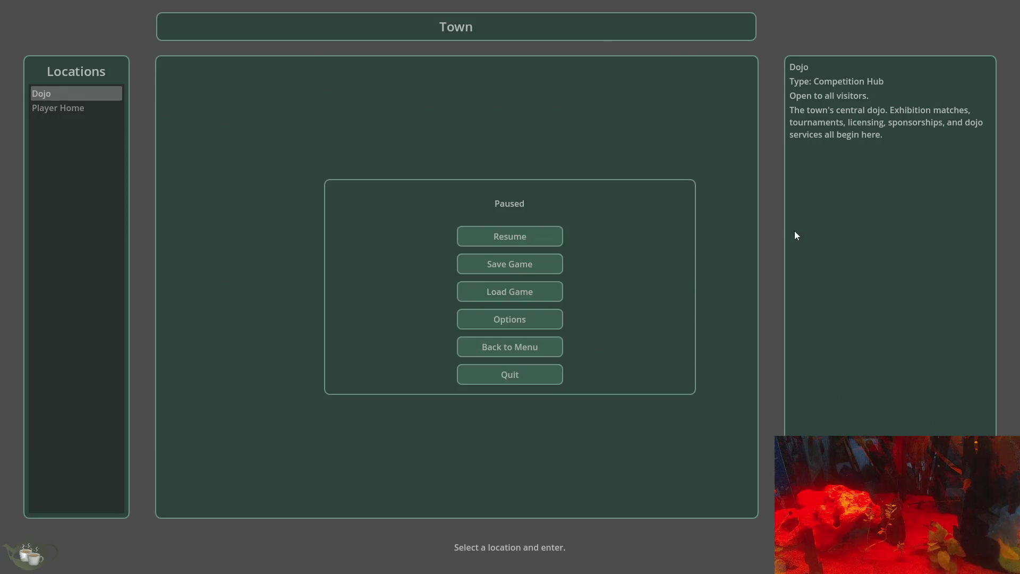
pyautogui.click(505, 352)
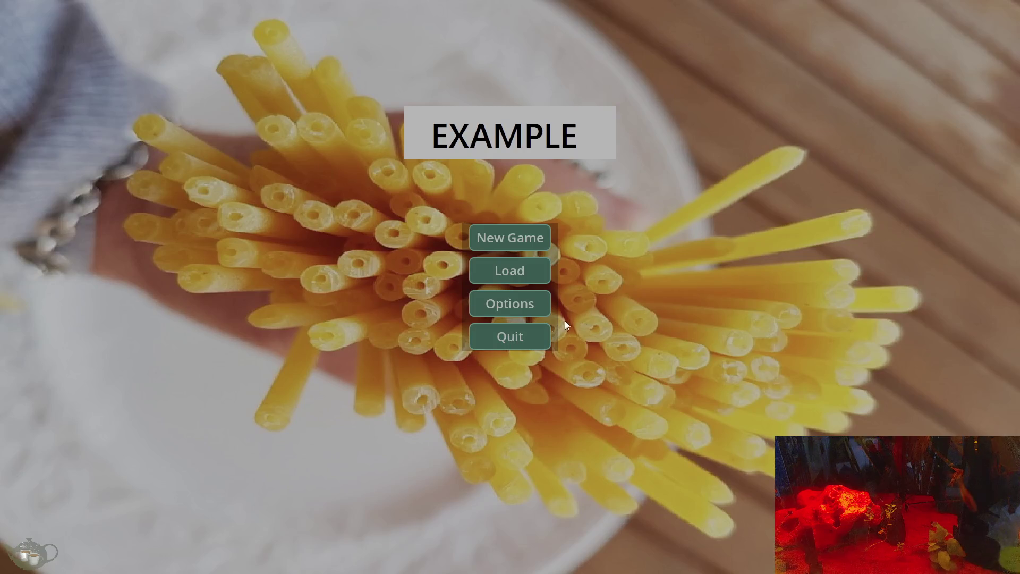
pyautogui.click(521, 248)
pyautogui.press('Escape')
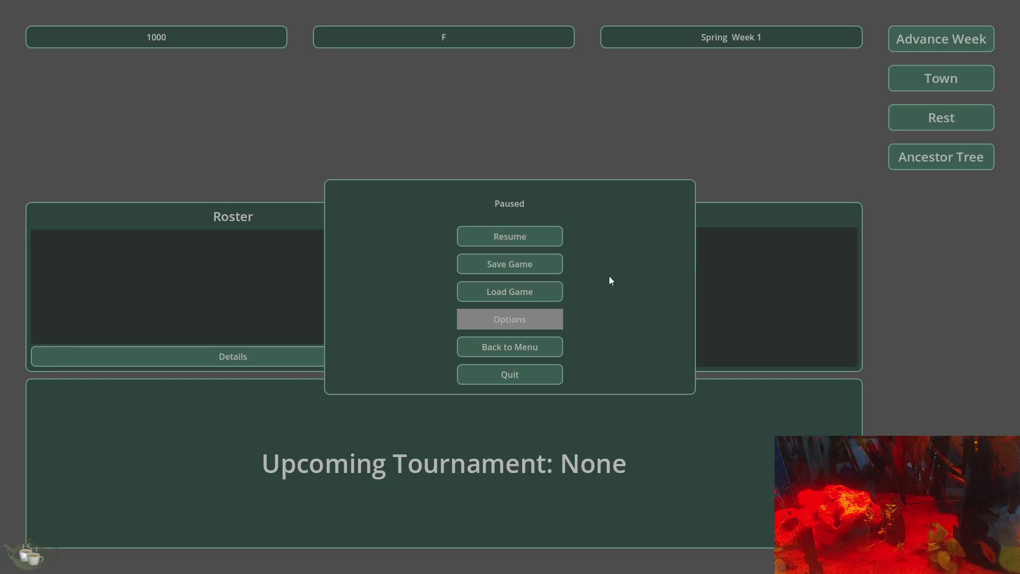
pyautogui.press('Escape')
pyautogui.press('Escape')
pyautogui.press('Escape')
pyautogui.click(913, 73)
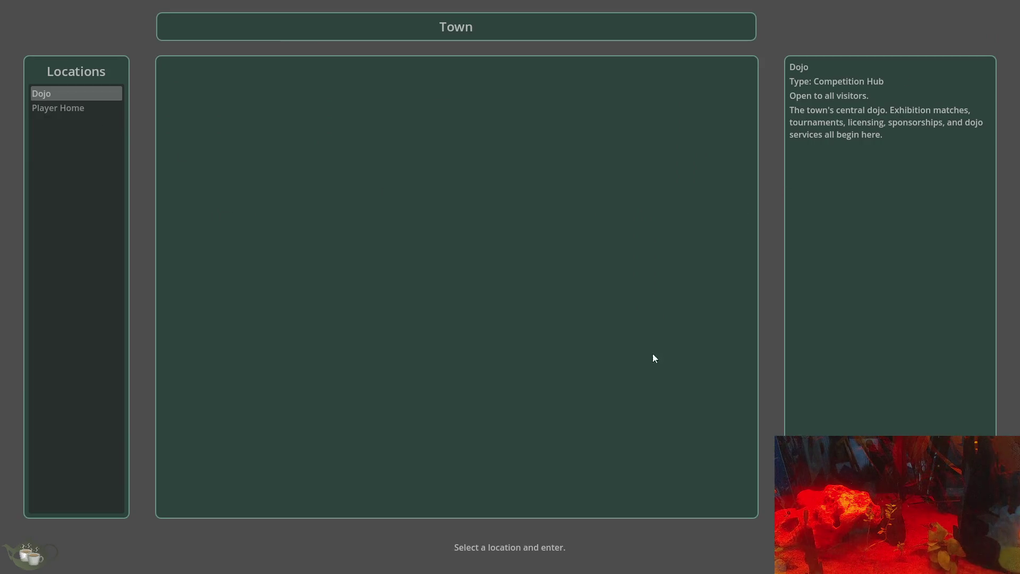
pyautogui.press('Return')
pyautogui.press('Escape')
pyautogui.click(499, 319)
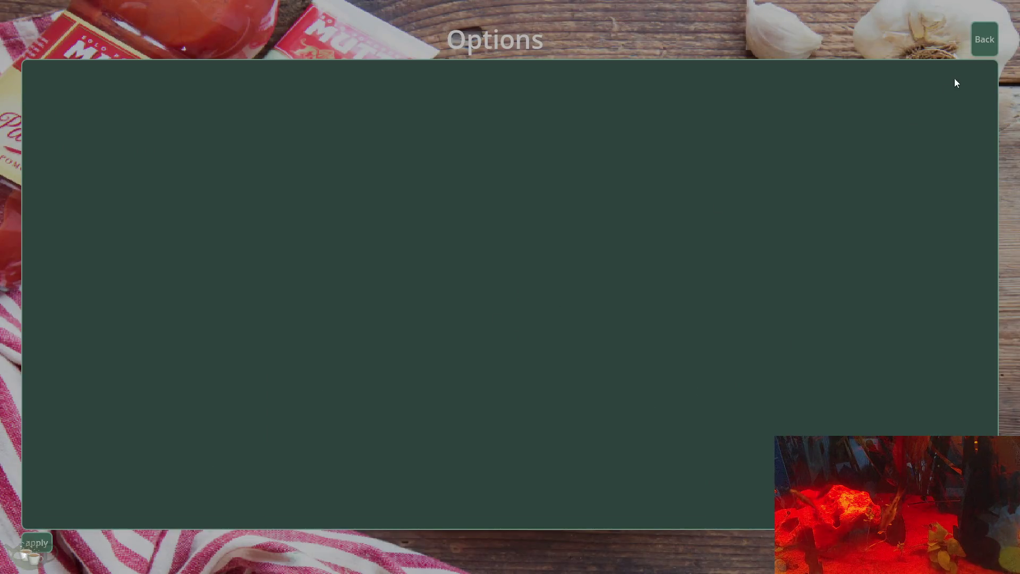
# Click Back on the empty Options screen
pyautogui.click(985, 39)
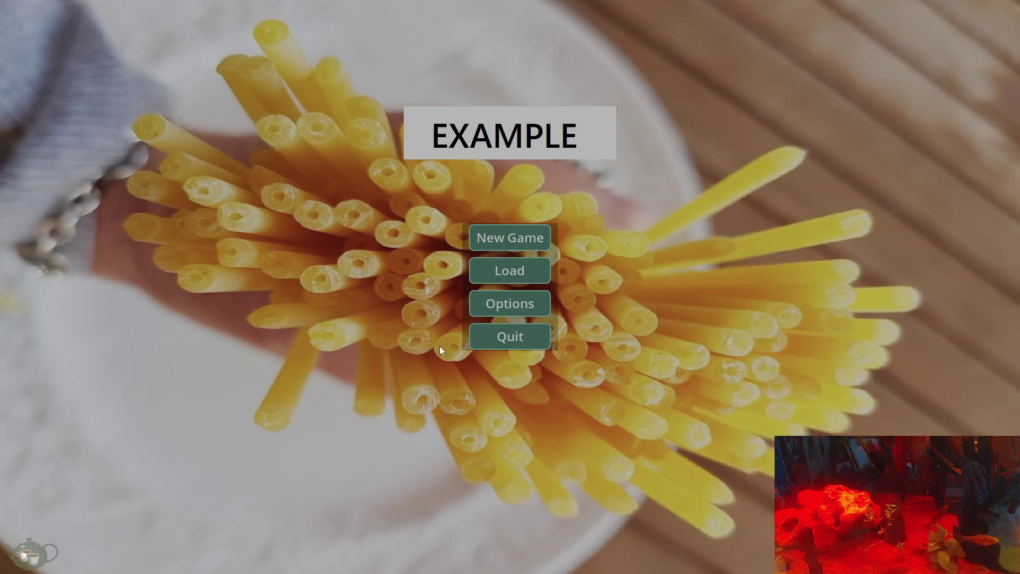
# Close the running game and return to the Godot editor
pyautogui.click(511, 337)
pyautogui.scroll(8, 614, 50)
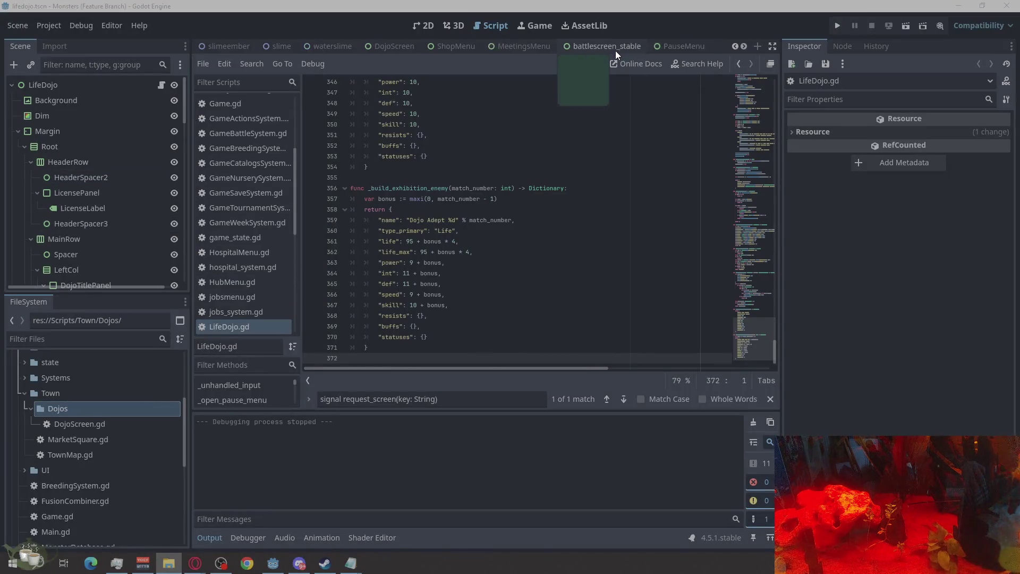
pyautogui.scroll(6, 404, 52)
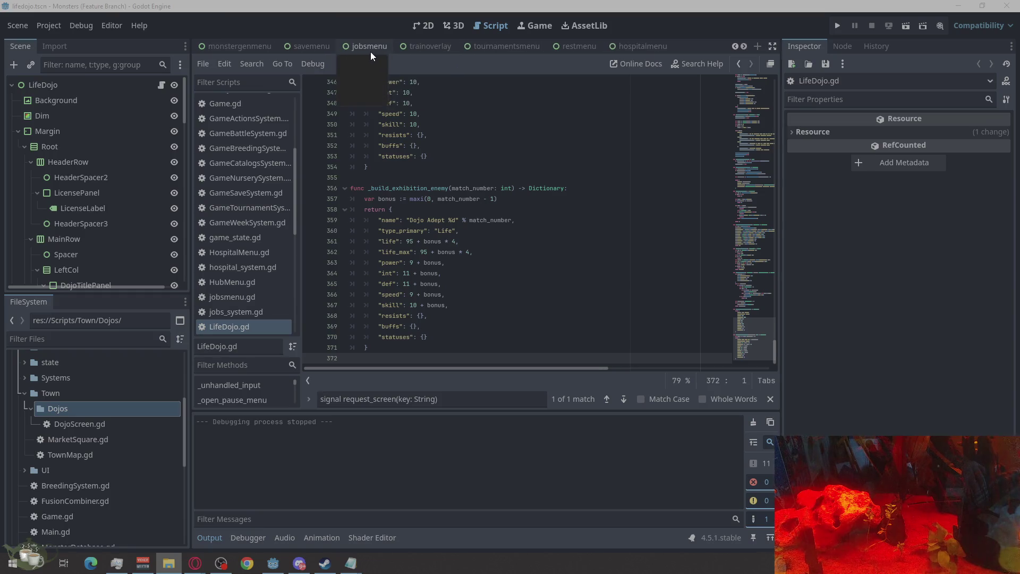
pyautogui.scroll(3, 573, 47)
pyautogui.scroll(1, 572, 46)
# Open OptionsMenuOverlay.gd from the overlay scene's root, then switch to the optionsmenuscreen scene
pyautogui.click(356, 46)
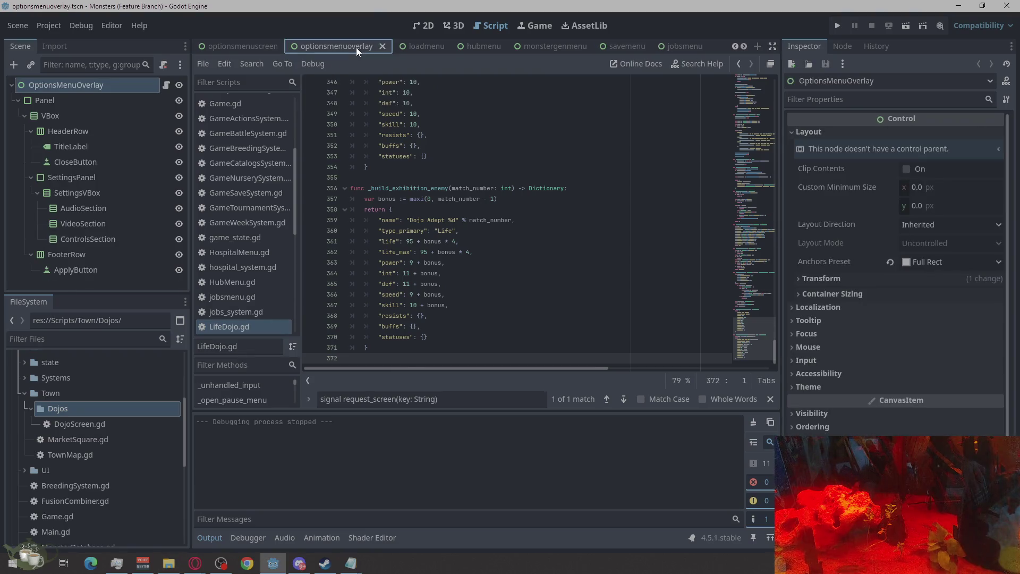
pyautogui.click(163, 85)
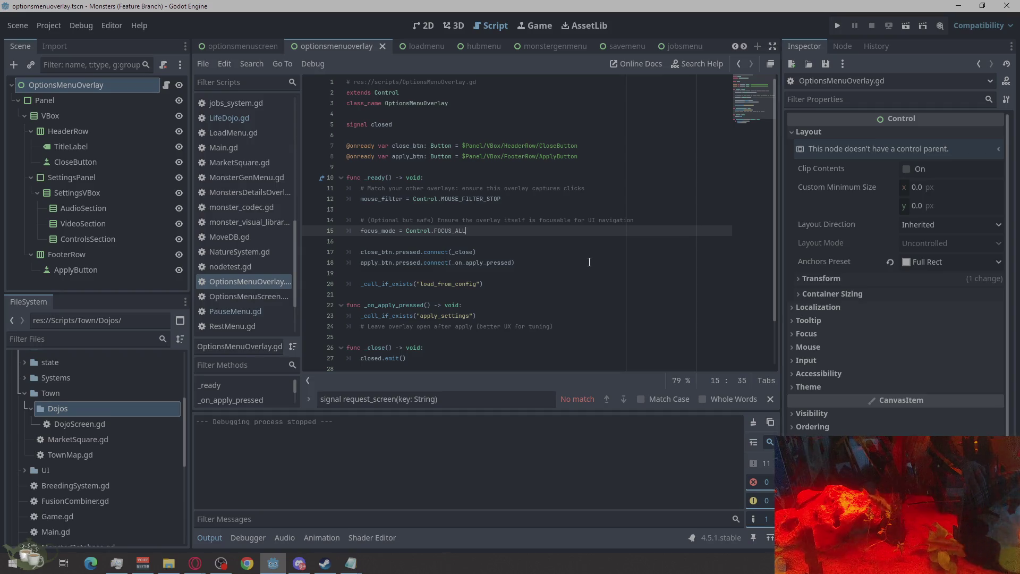
pyautogui.click(269, 46)
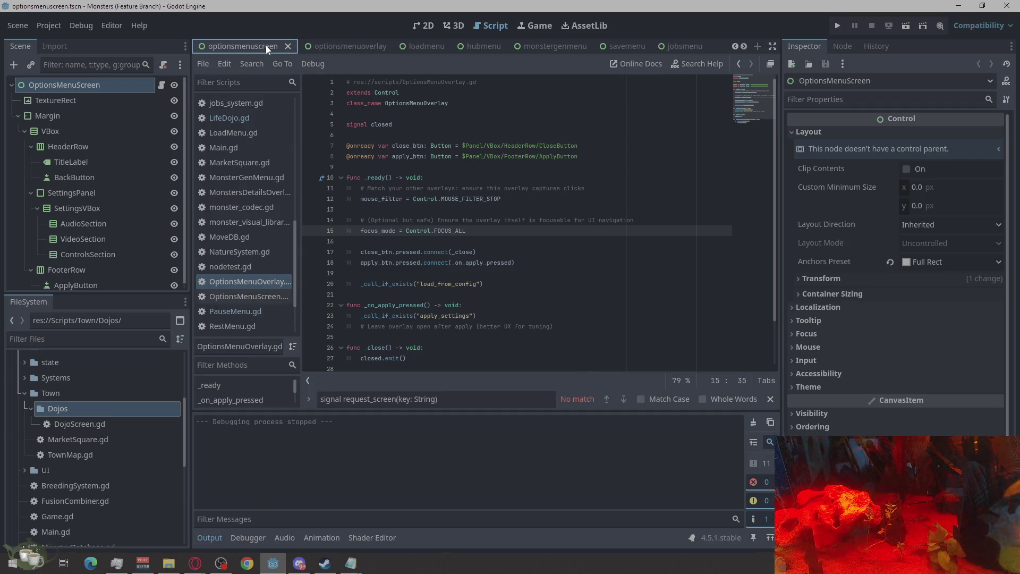
# Compare the optionsmenuoverlay and optionsmenuscreen layouts in the 2D view
pyautogui.click(337, 46)
pyautogui.click(423, 25)
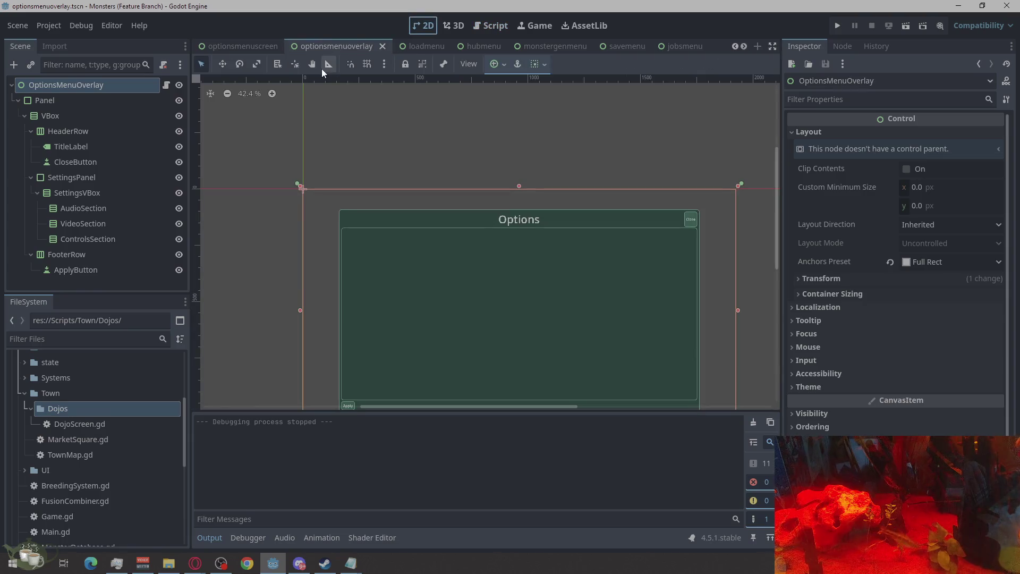
pyautogui.click(252, 46)
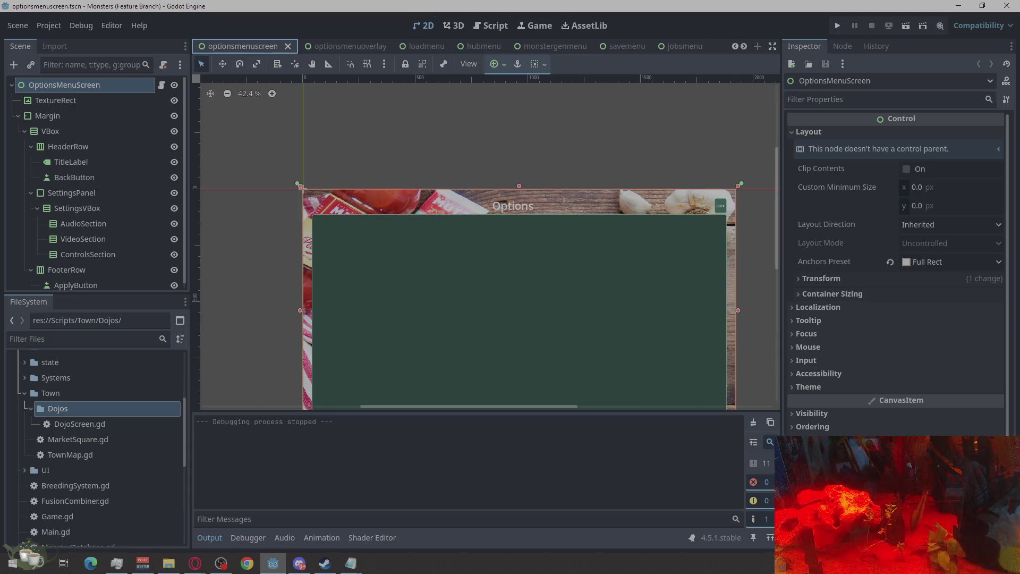
pyautogui.click(195, 563)
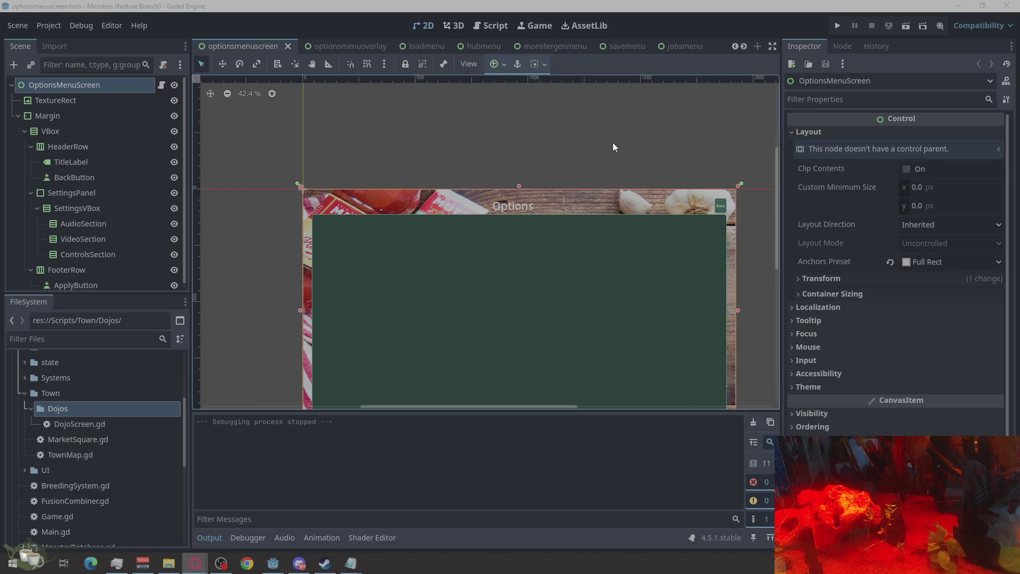
# Open the OptionsMenuScreen.gd script, then bring up the savemenu scene
pyautogui.click(160, 86)
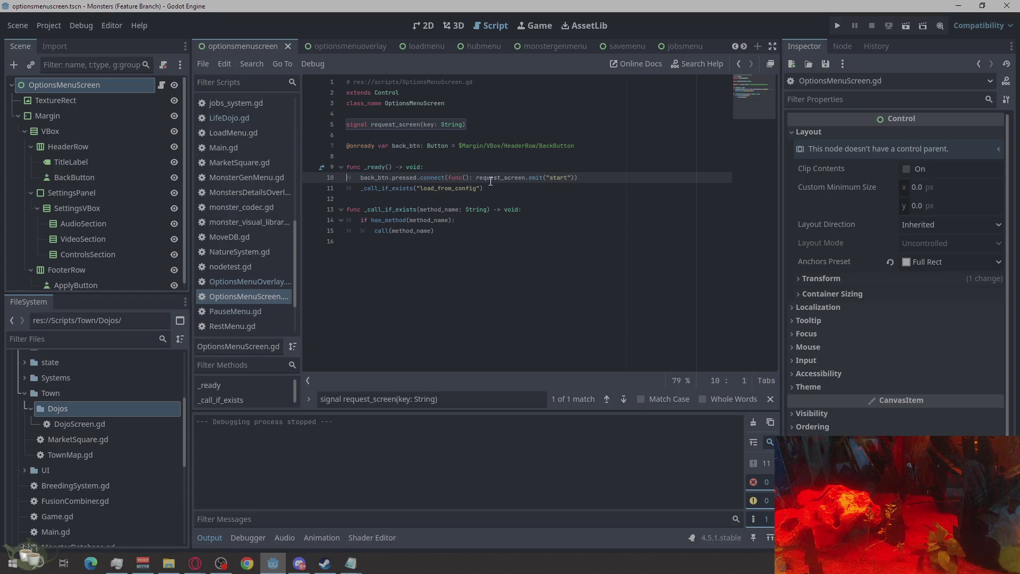
pyautogui.click(363, 47)
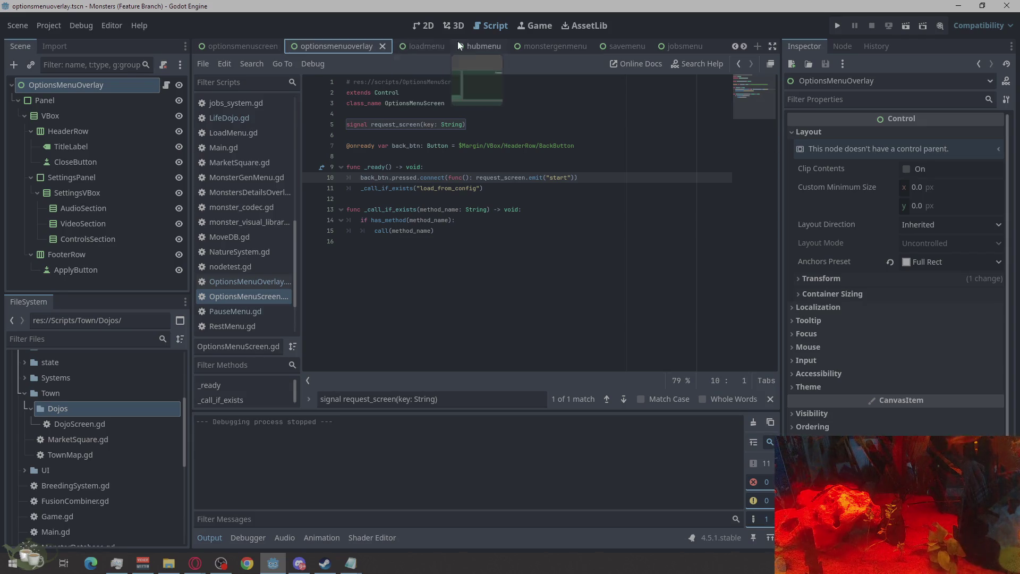
pyautogui.click(629, 47)
pyautogui.scroll(-3, 254, 232)
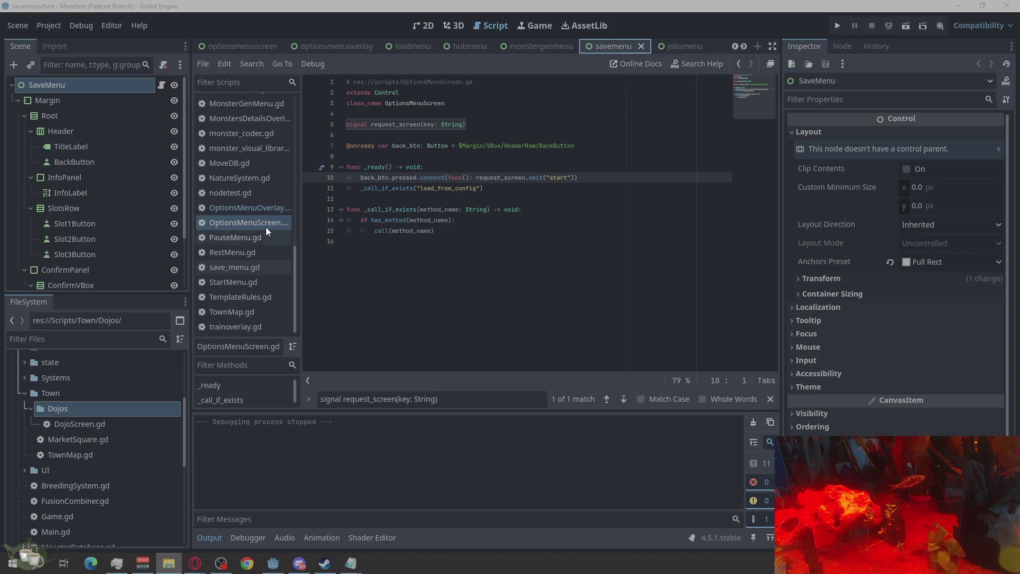
# Open save_menu.gd from the SaveMenu root node, consulting the file explorer and browser alongside
pyautogui.click(161, 85)
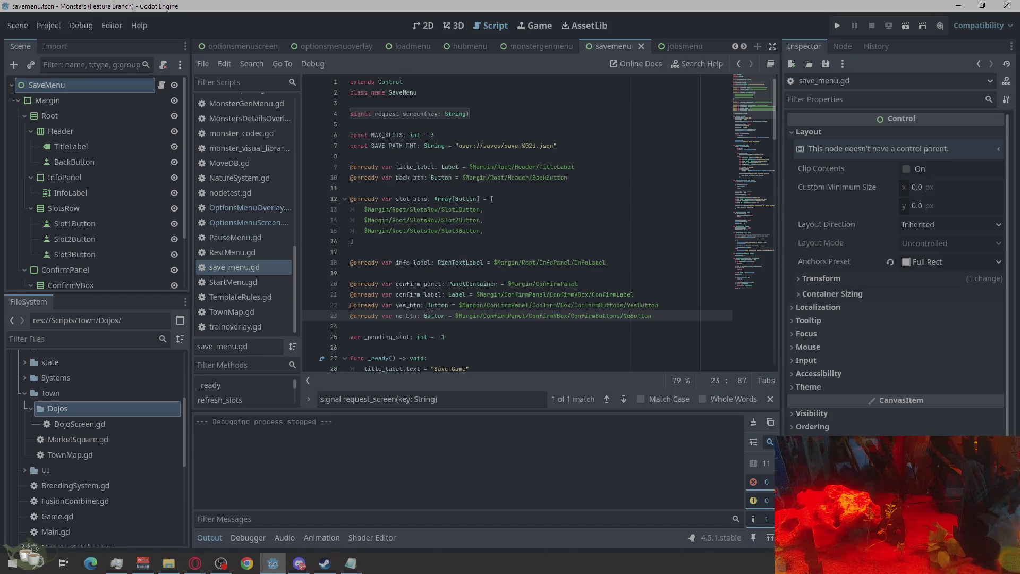
pyautogui.hotkey('alt', 'Tab')
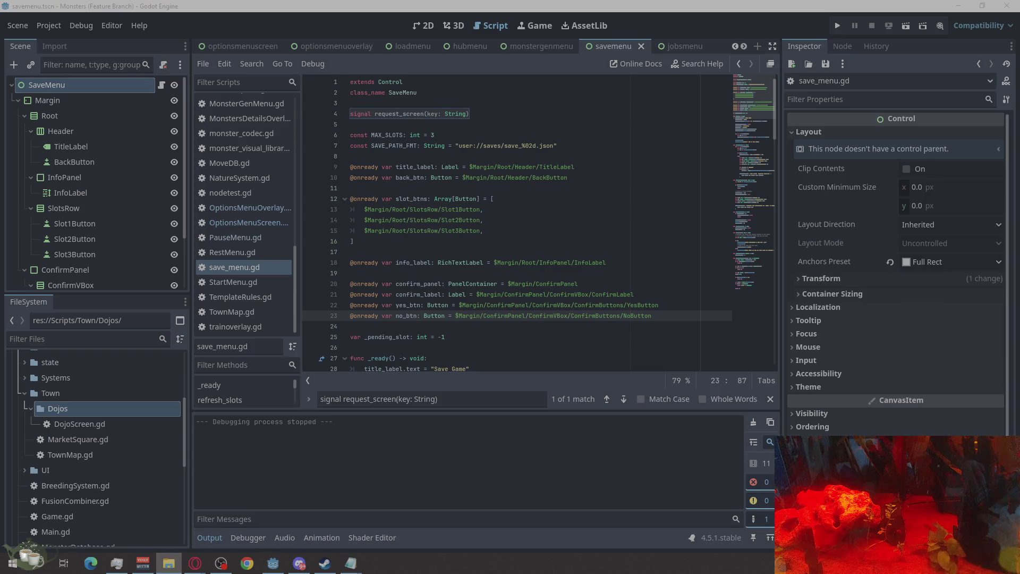
pyautogui.hotkey('alt', 'Tab')
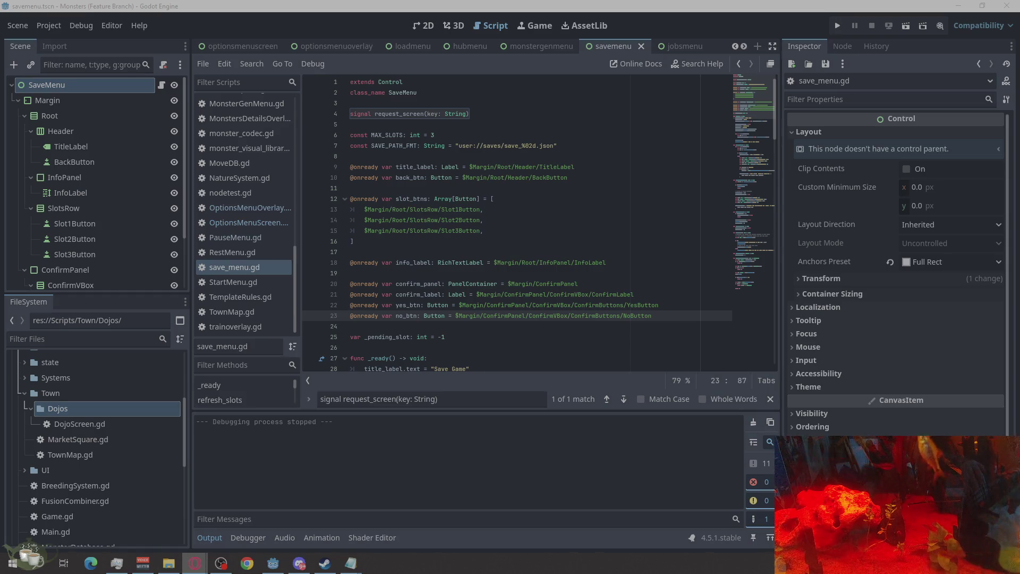
pyautogui.hotkey('alt', 'Tab')
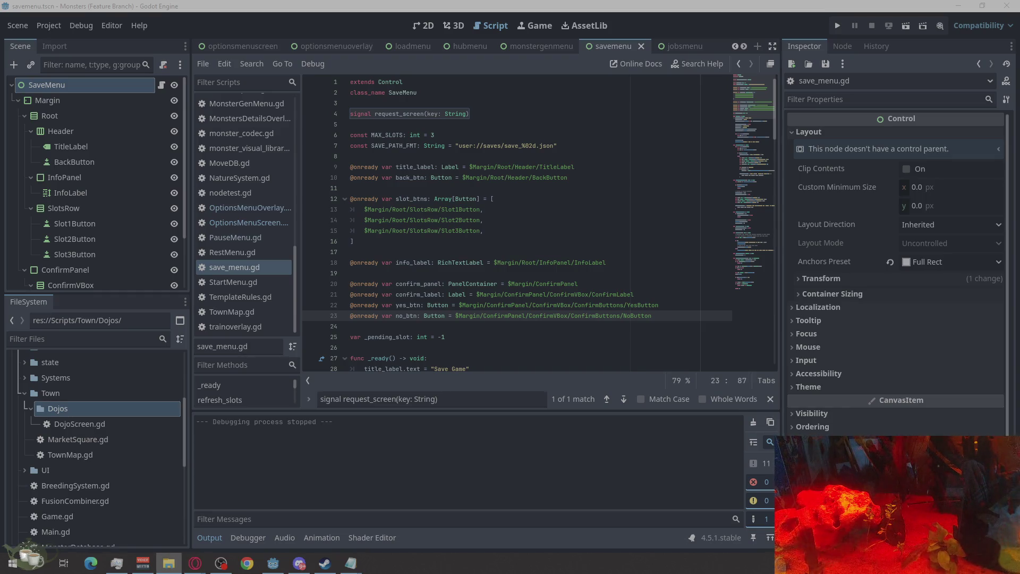
pyautogui.hotkey('alt', 'Tab')
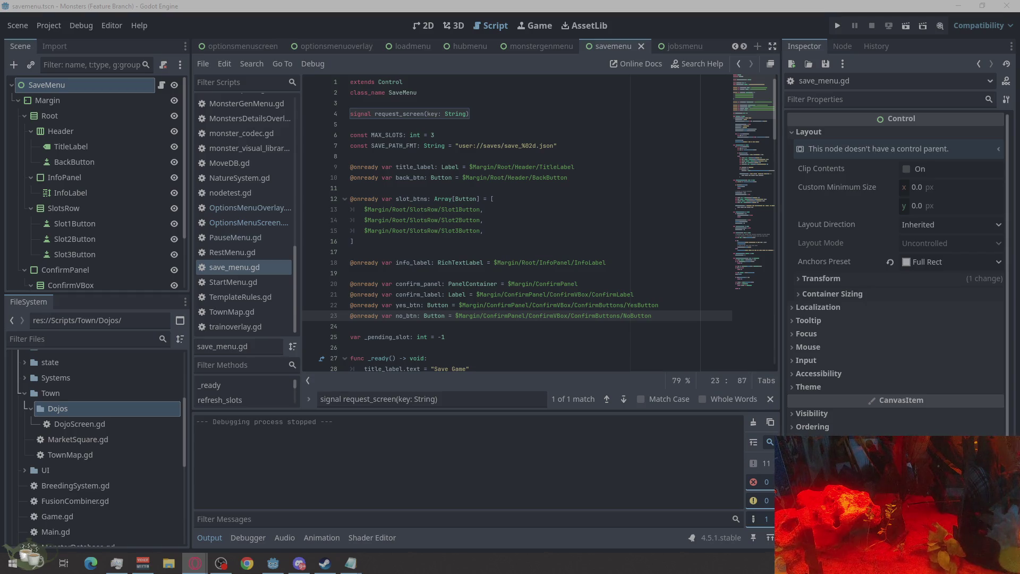
# Return to save_menu.gd and scroll up to its onready variables
pyautogui.hotkey('alt', 'Tab')
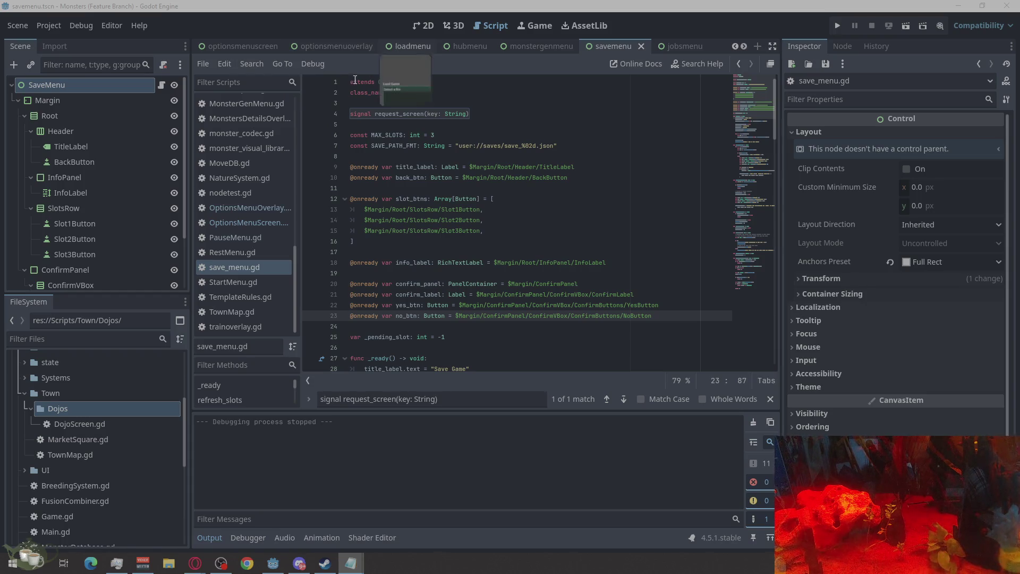
pyautogui.scroll(3, 237, 42)
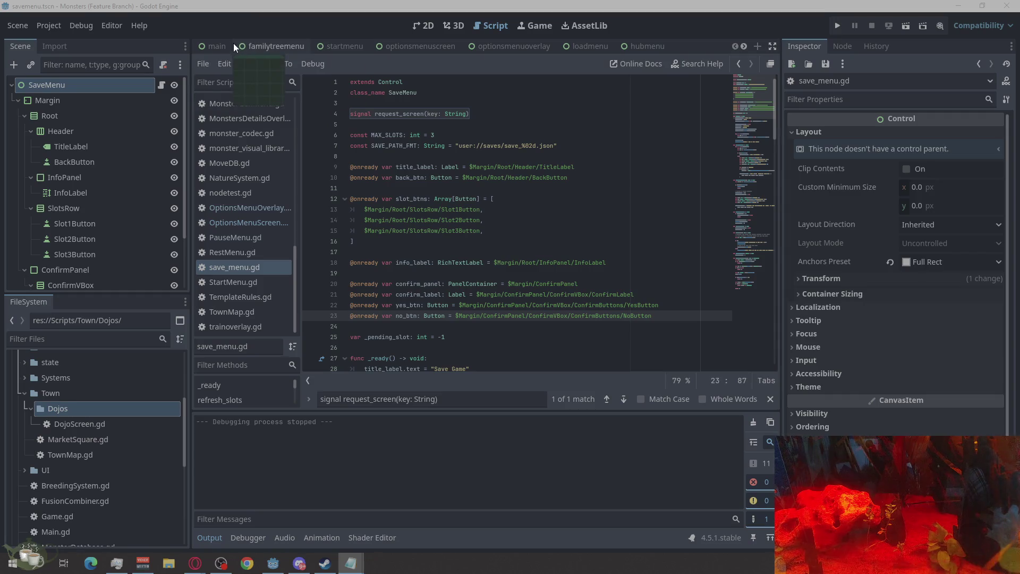
# Replace the entire Main.gd script with the new pasted code
pyautogui.click(225, 46)
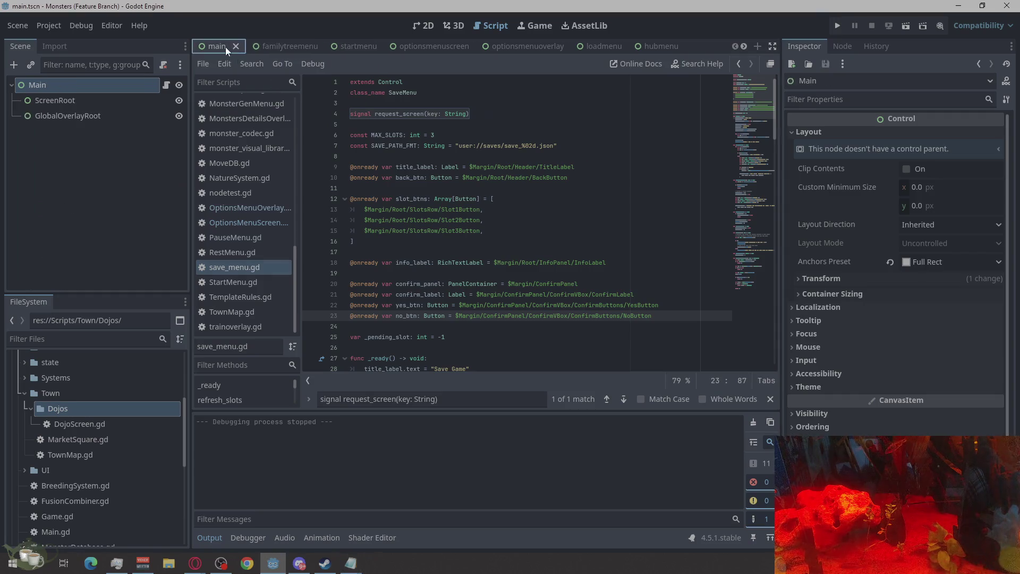
pyautogui.click(165, 85)
pyautogui.rightClick(514, 181)
pyautogui.click(546, 295)
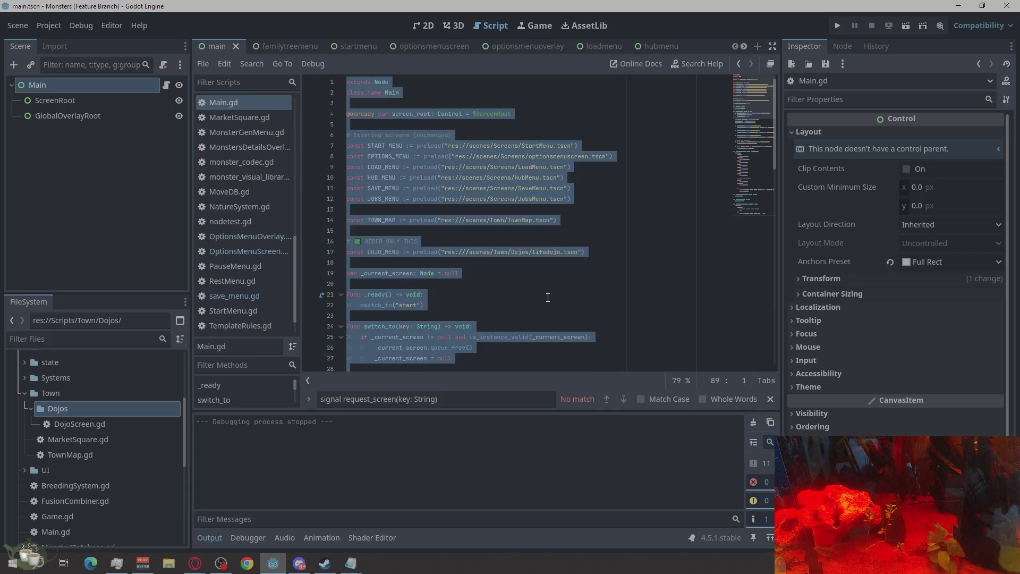
pyautogui.hotkey('ctrl', 'v')
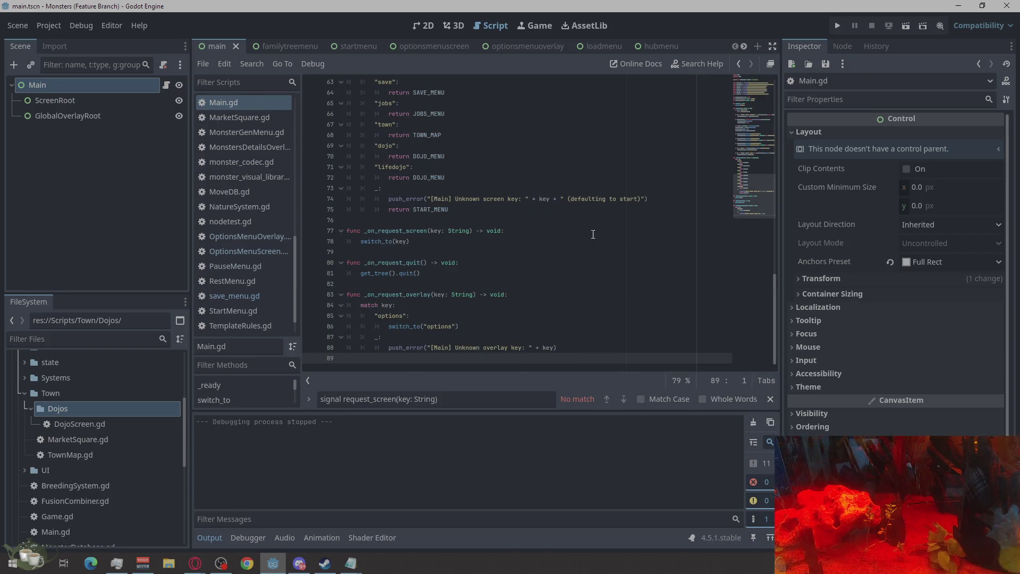
pyautogui.scroll(5, 669, 279)
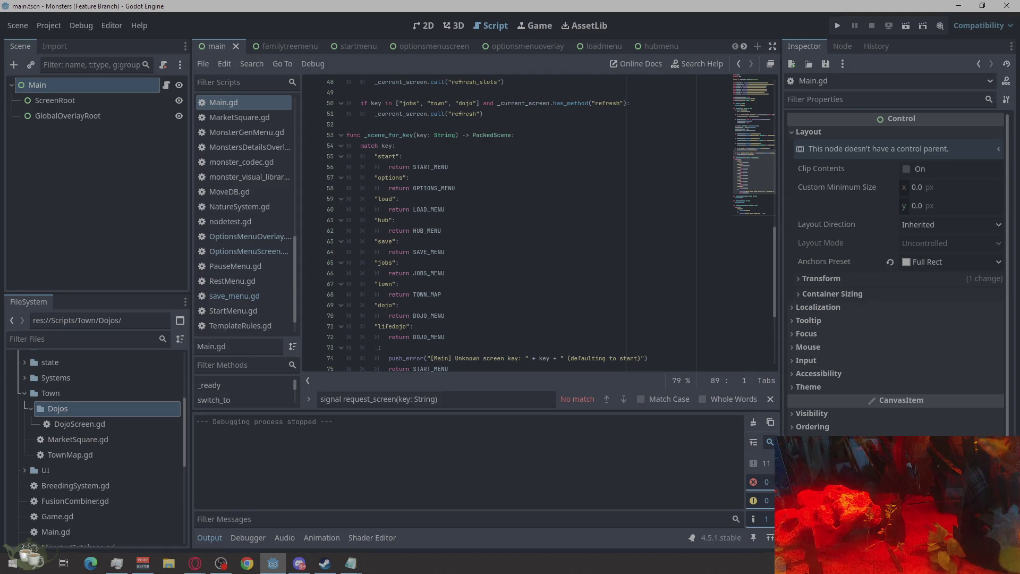
# Check the browser, then switch to the savemenu scene tab
pyautogui.hotkey('alt', 'Tab')
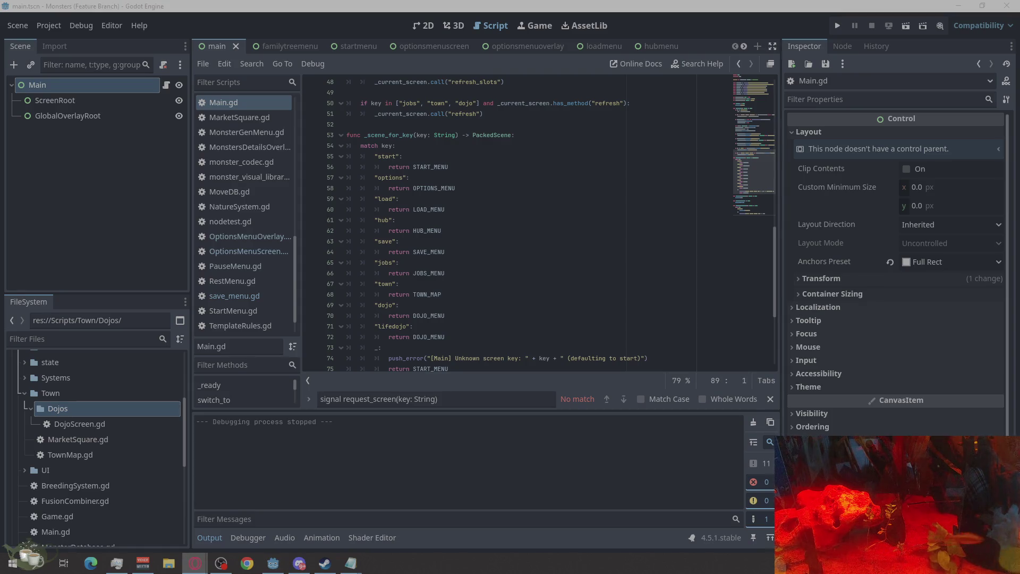
pyautogui.hotkey('alt', 'Tab')
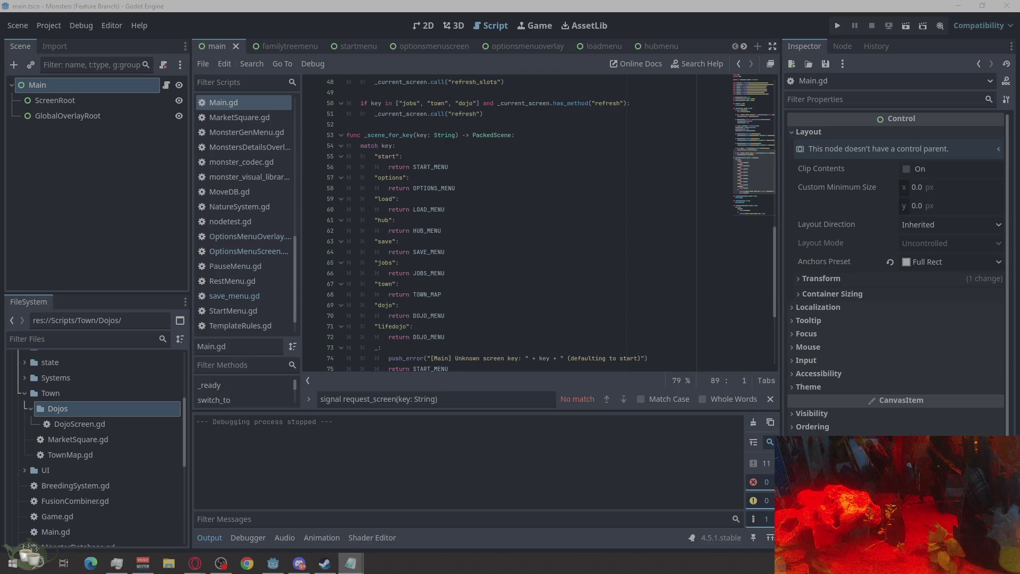
pyautogui.hotkey('alt', 'Tab')
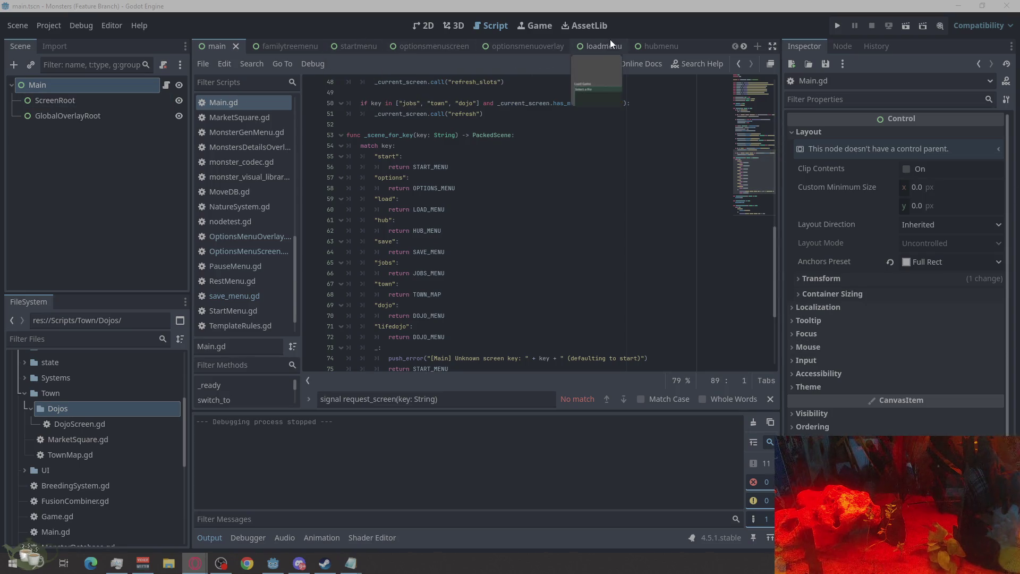
pyautogui.scroll(-3, 611, 44)
pyautogui.click(594, 49)
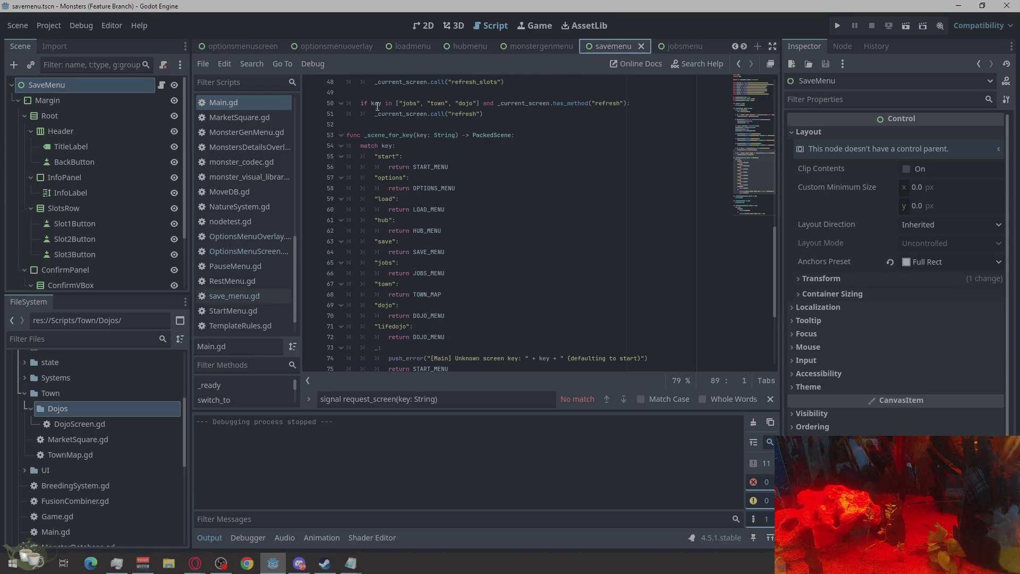
# Select all the code in save_menu.gd and move to its end
pyautogui.click(162, 85)
pyautogui.click(550, 199)
pyautogui.rightClick(550, 199)
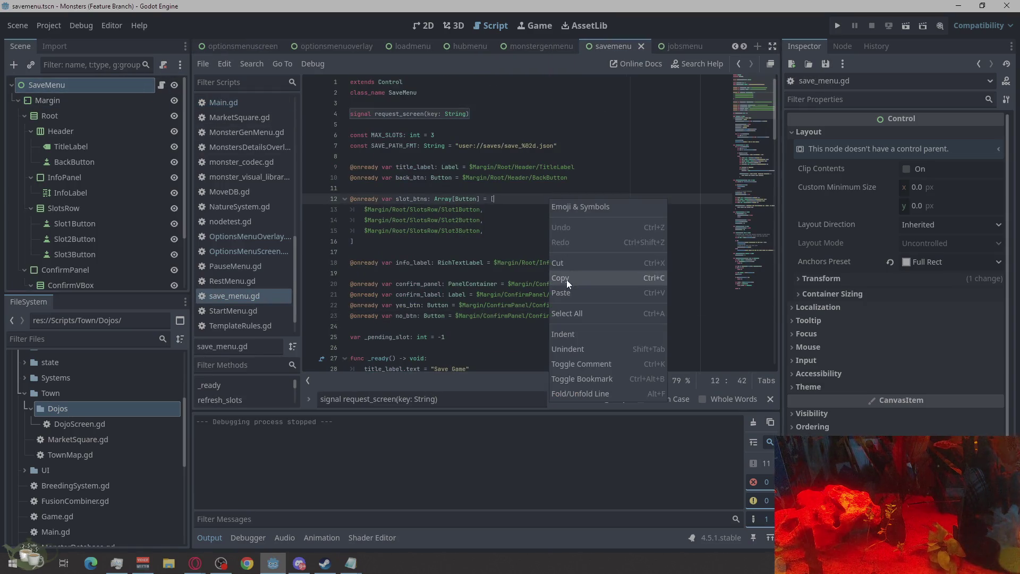
pyautogui.click(566, 314)
pyautogui.hotkey('ctrl', 'End')
pyautogui.scroll(20, 545, 289)
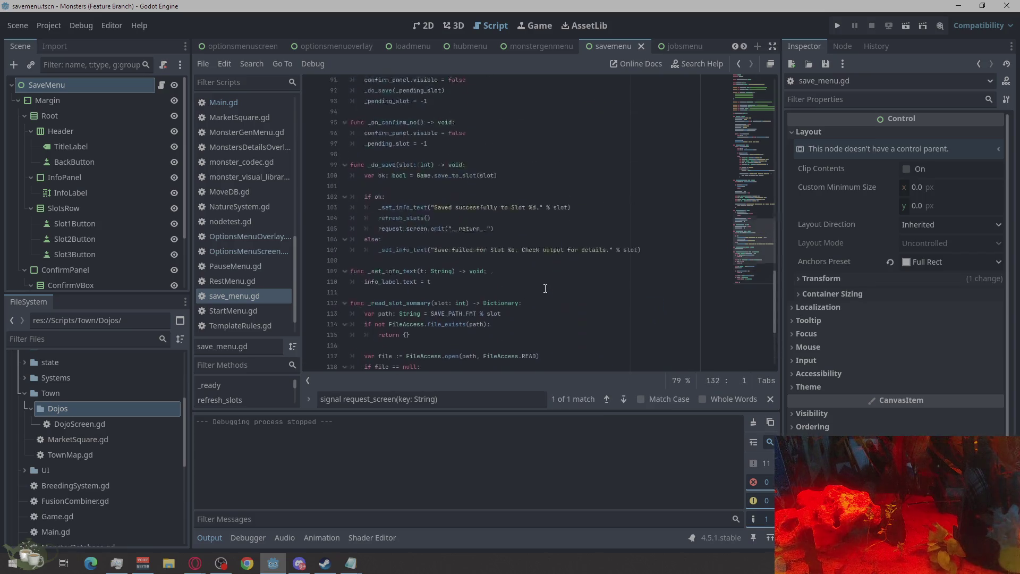
# Save save_menu.gd and open OptionsMenuScreen.gd from the Scripts list
pyautogui.hotkey('ctrl', 's')
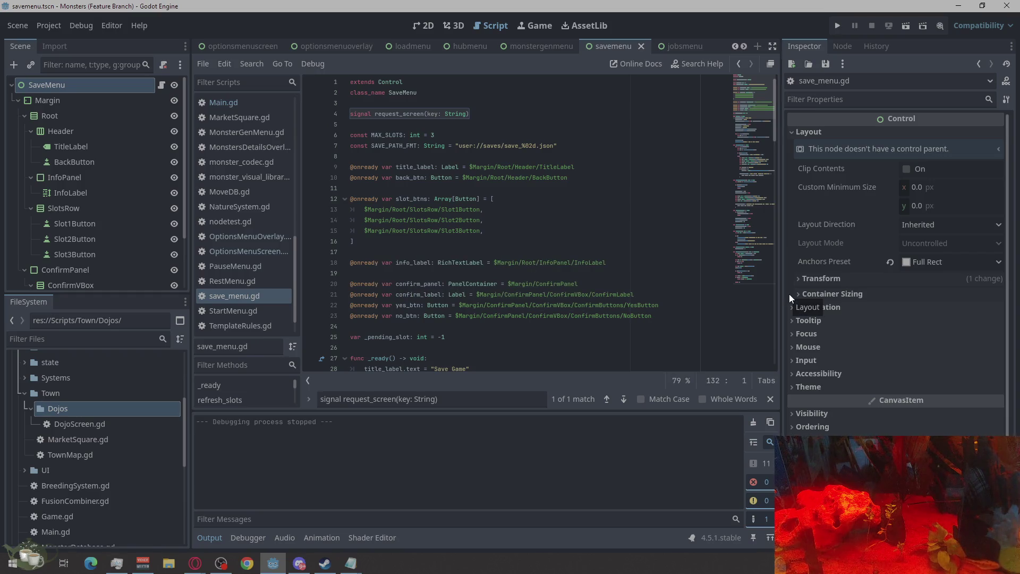
pyautogui.hotkey('alt', 'Tab')
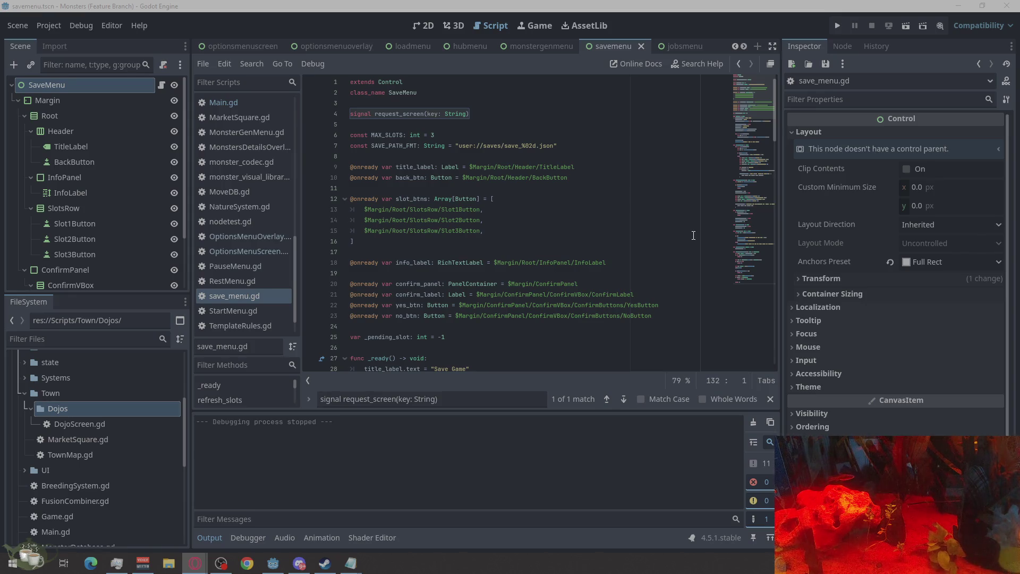
pyautogui.click(259, 249)
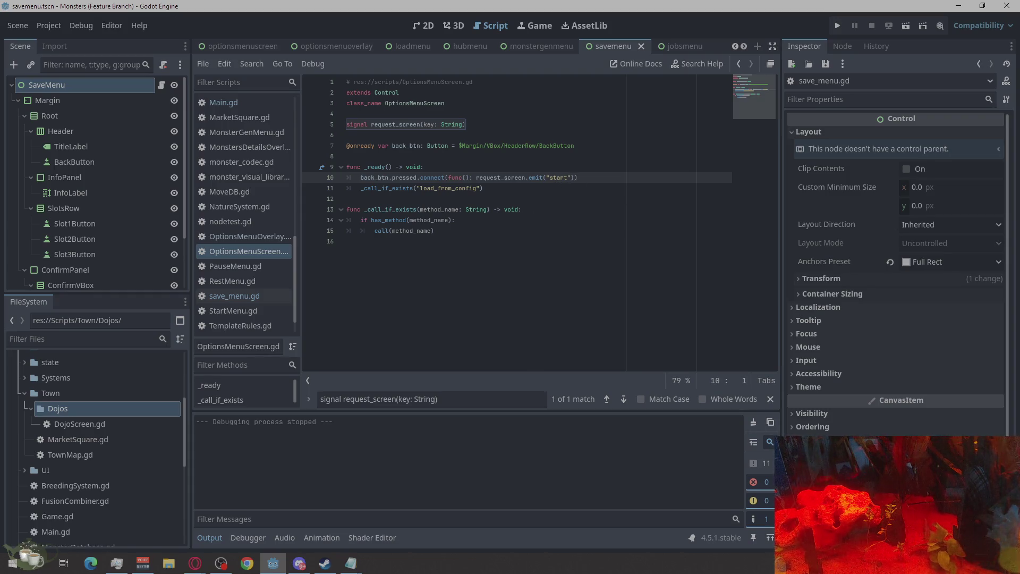
# Replace "start" in line 10's emit call with __return__
pyautogui.hotkey('alt', 'Tab')
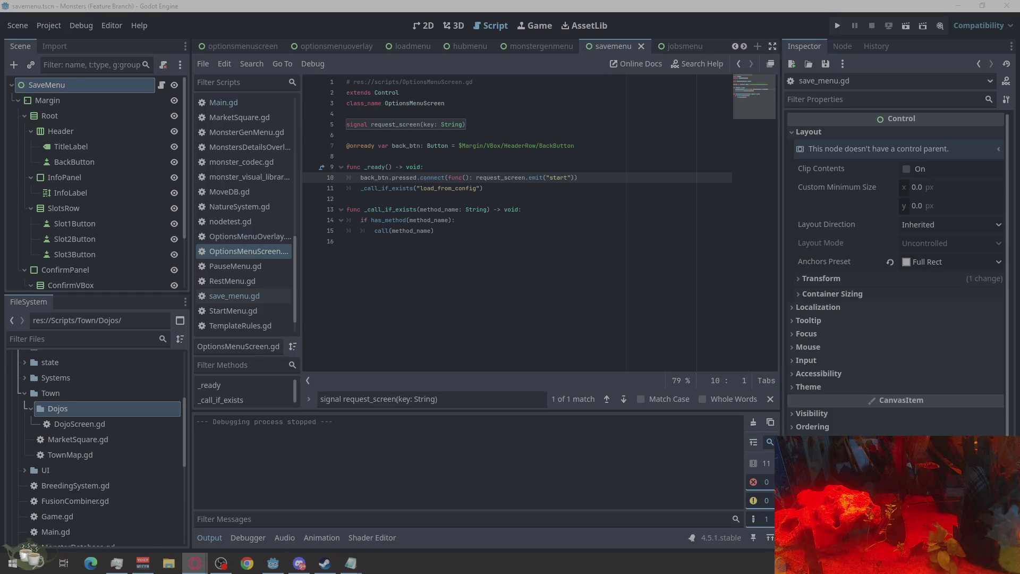
pyautogui.moveTo(570, 177); pyautogui.dragTo(548, 178)
pyautogui.rightClick(550, 177)
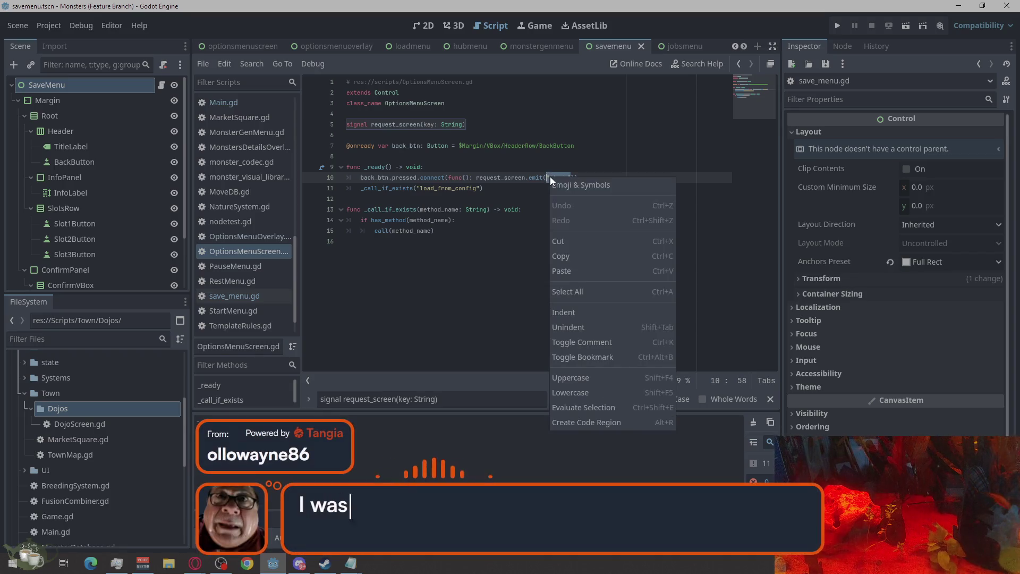
pyautogui.click(567, 272)
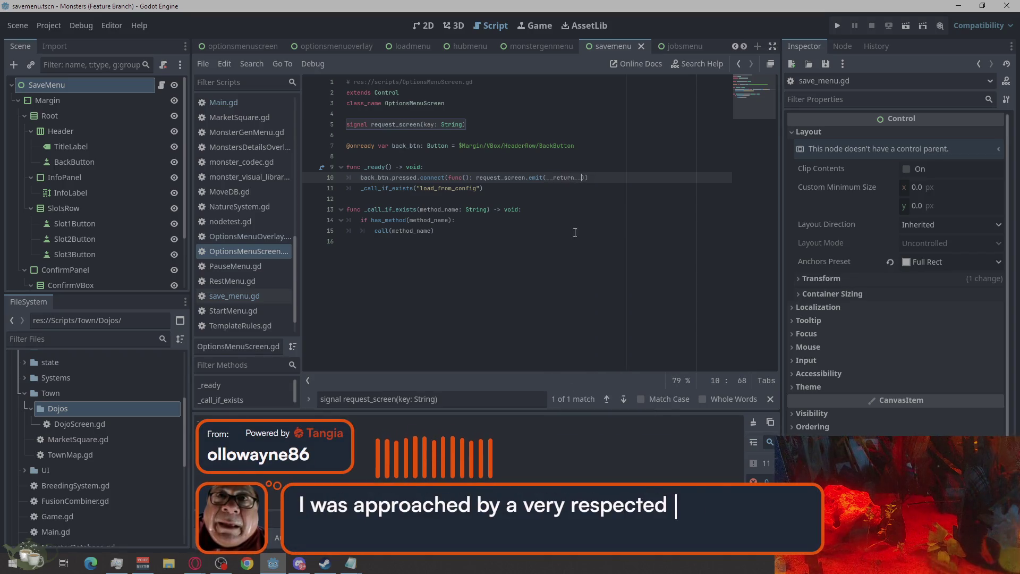
# Paste __return__ over the whole emit call on line 10, leaving an "Expected closing )" error
pyautogui.click(590, 177)
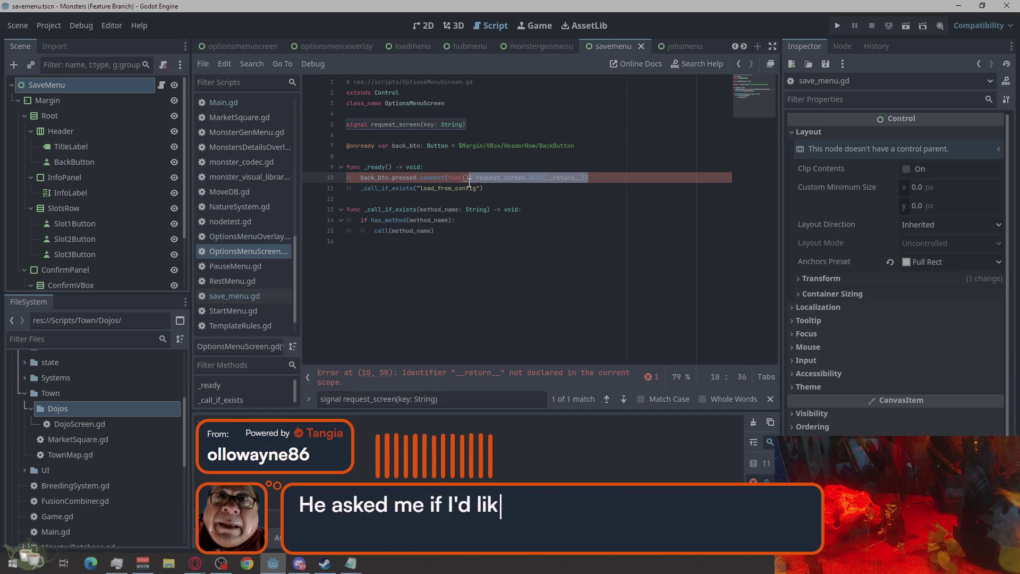
pyautogui.moveTo(589, 177)
pyautogui.mouseDown()
pyautogui.moveTo(472, 188)
pyautogui.moveTo(476, 178)
pyautogui.mouseUp()
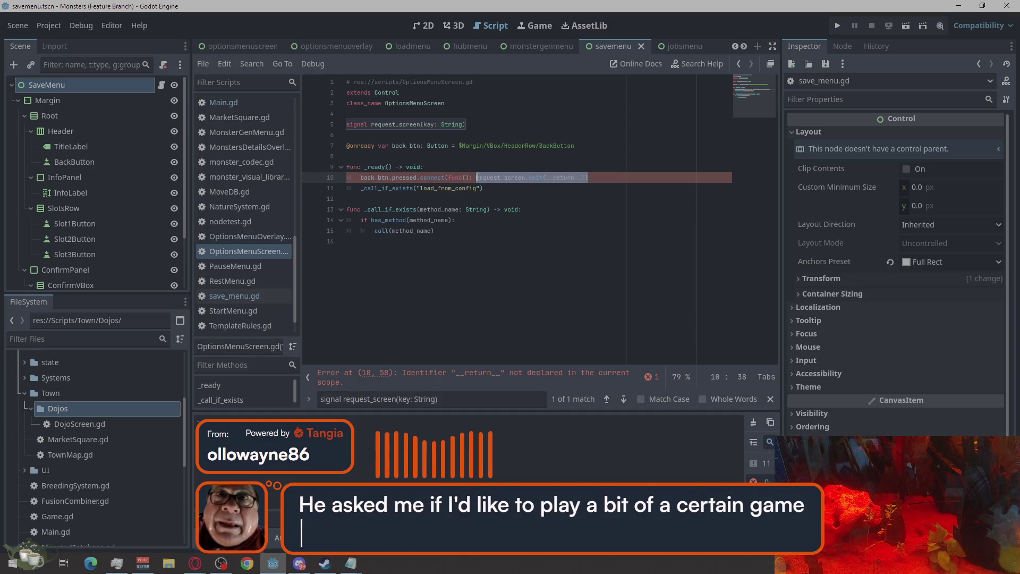
pyautogui.rightClick(487, 180)
pyautogui.click(525, 277)
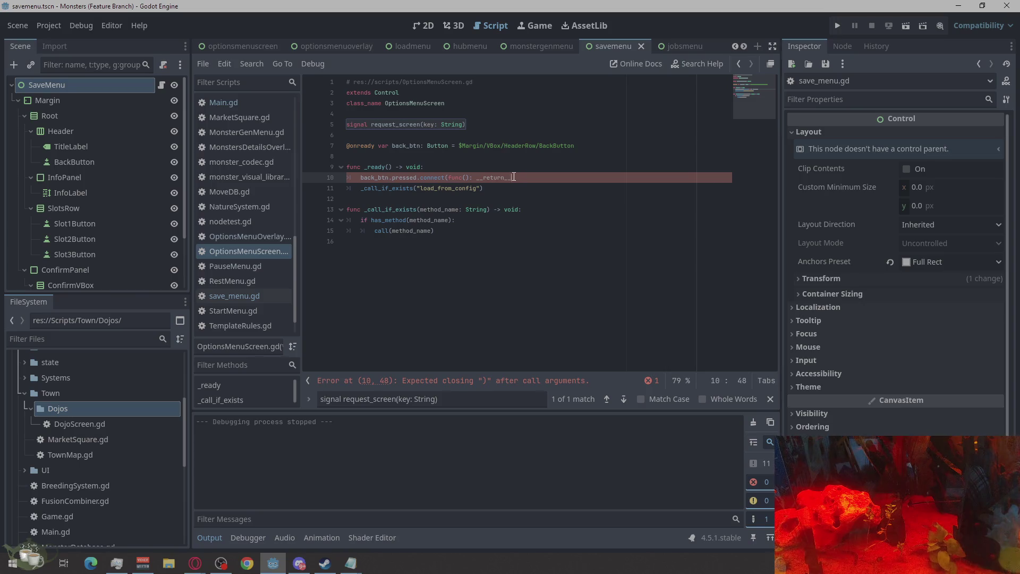
pyautogui.moveTo(505, 177); pyautogui.dragTo(476, 177)
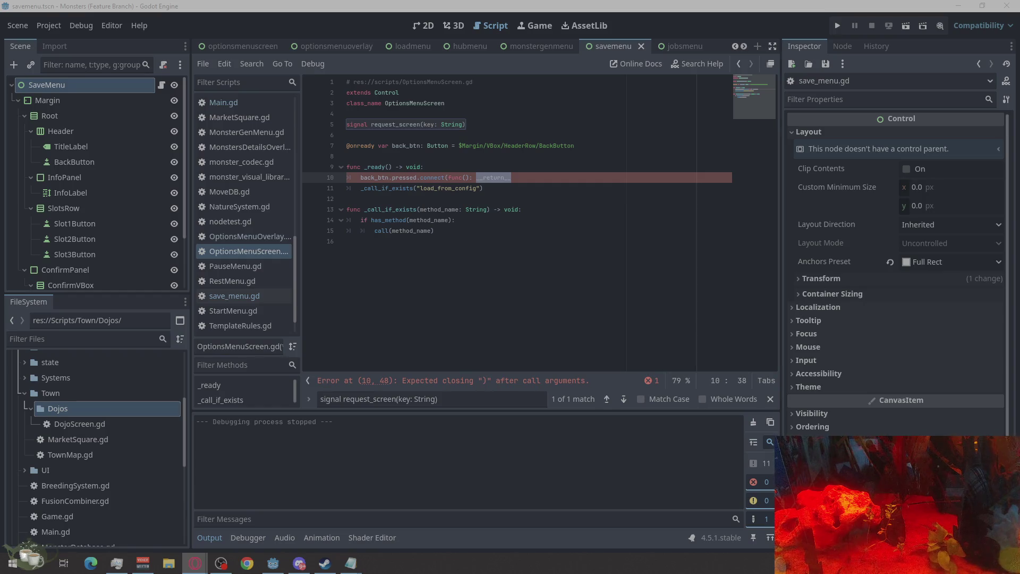
# Change "start" to "__return__" in line 10's request_screen emit call in OptionsMenuScreen.gd
pyautogui.hotkey('alt', 'Tab')
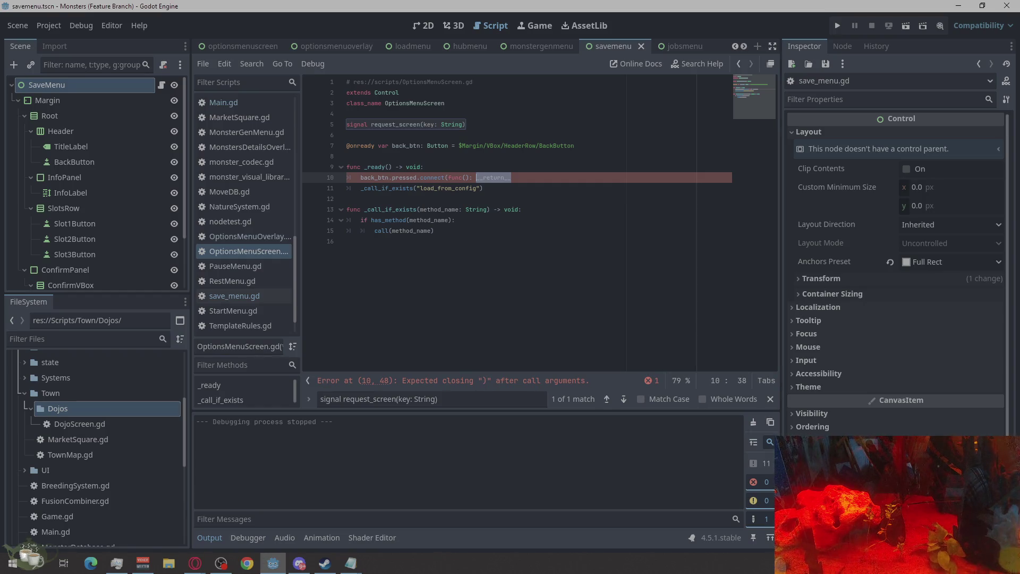
pyautogui.hotkey('alt', 'Tab')
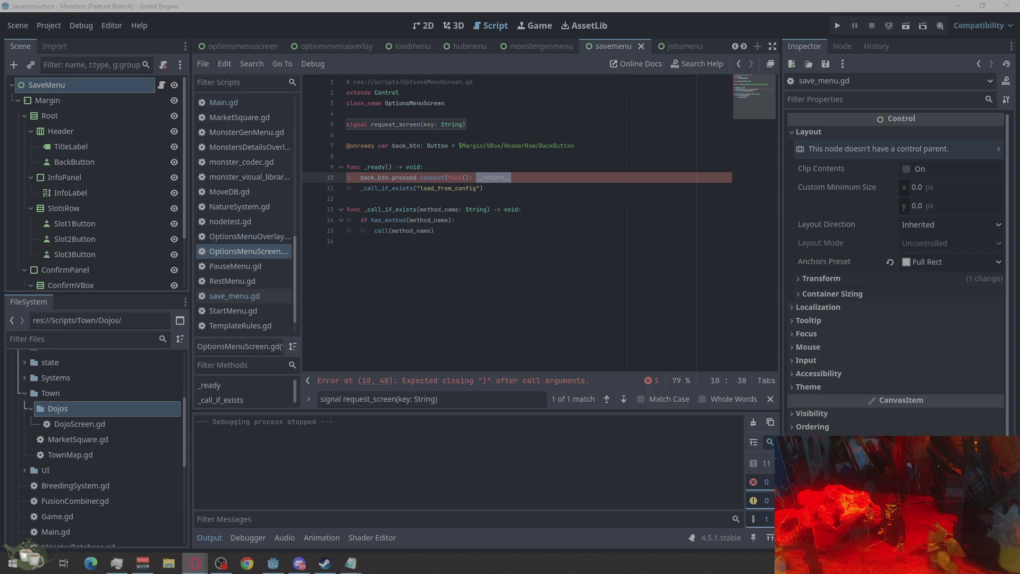
pyautogui.hotkey('alt', 'Tab')
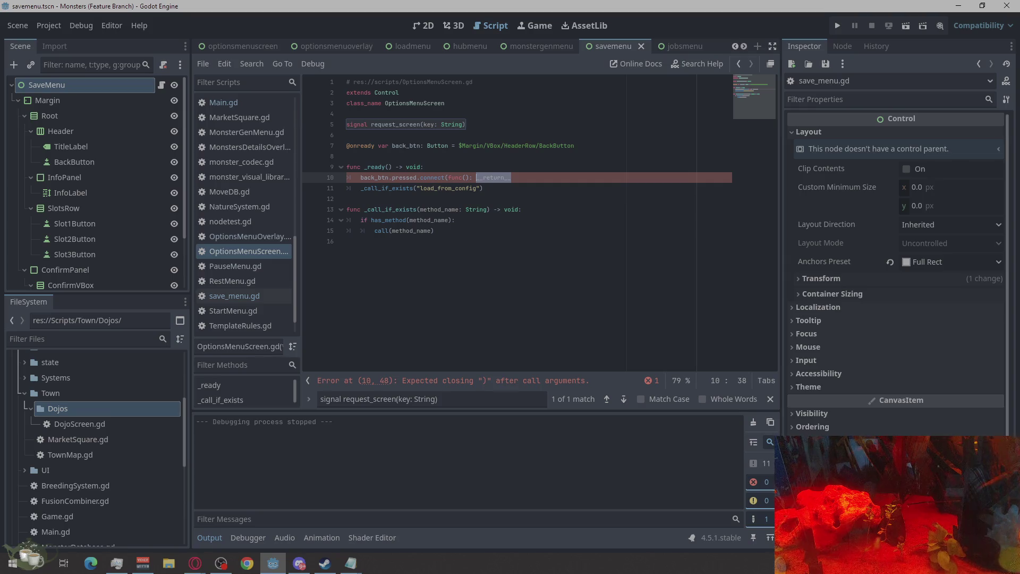
pyautogui.click(512, 190)
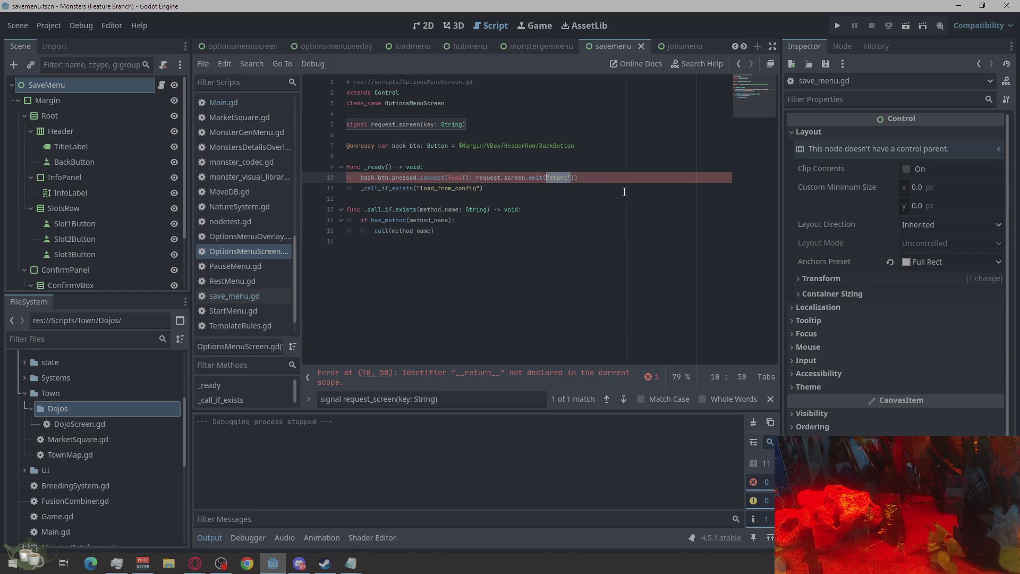
pyautogui.doubleClick(565, 179)
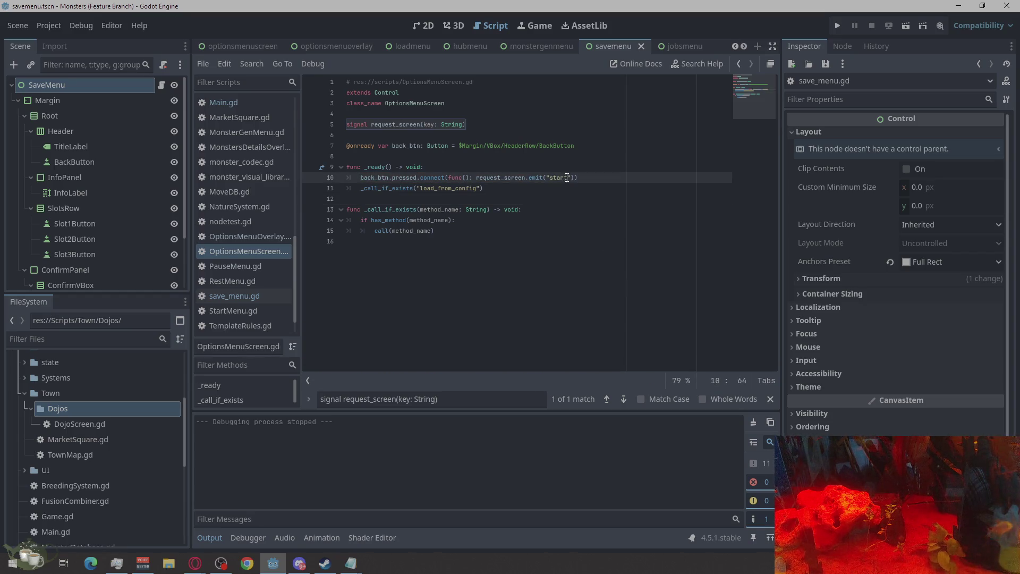
pyautogui.write('__return__')
pyautogui.click(632, 221)
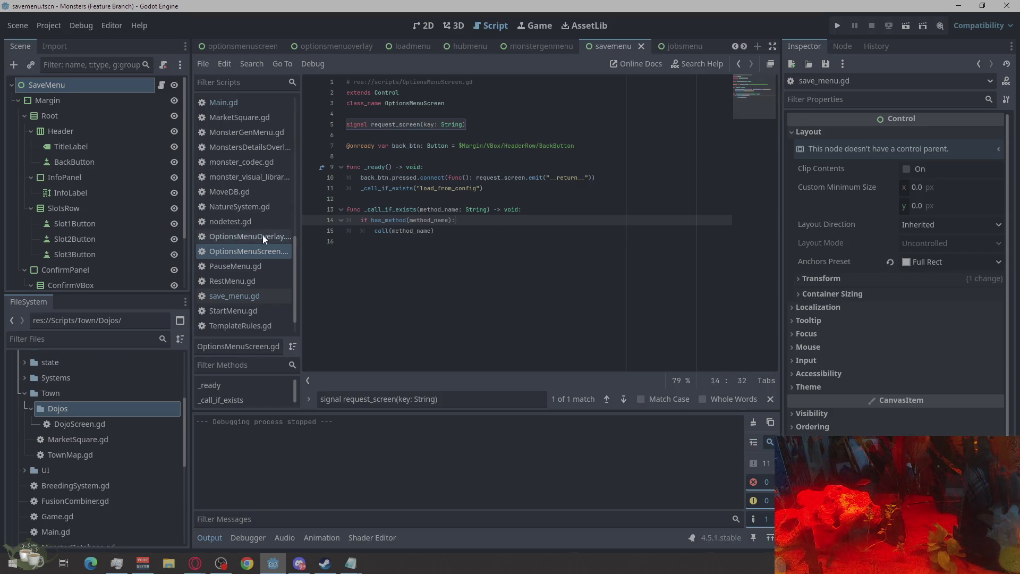
# Switch to the loadmenu scene tab, with its header, saves list and details panel
pyautogui.scroll(5, 253, 273)
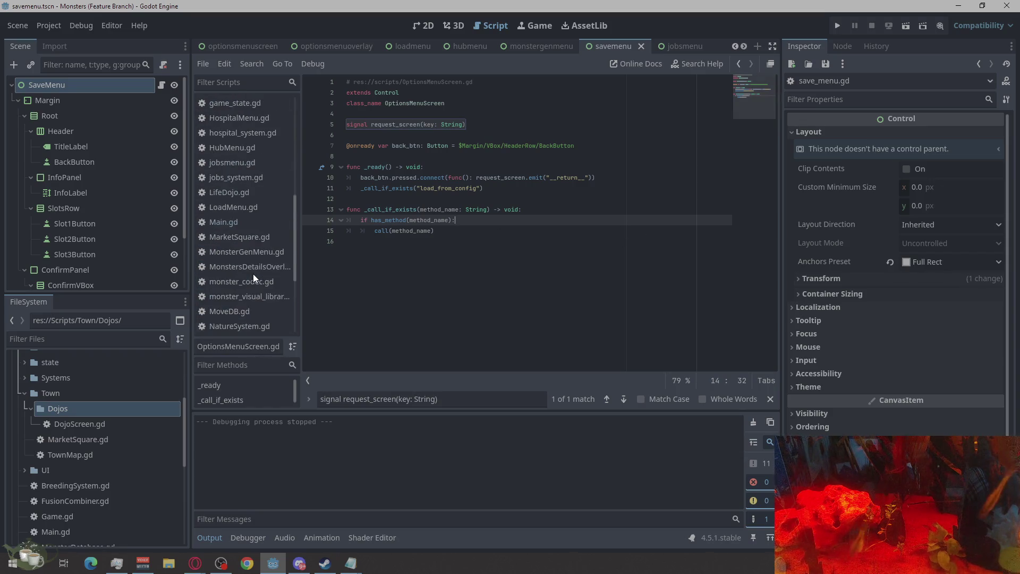
pyautogui.scroll(1, 252, 273)
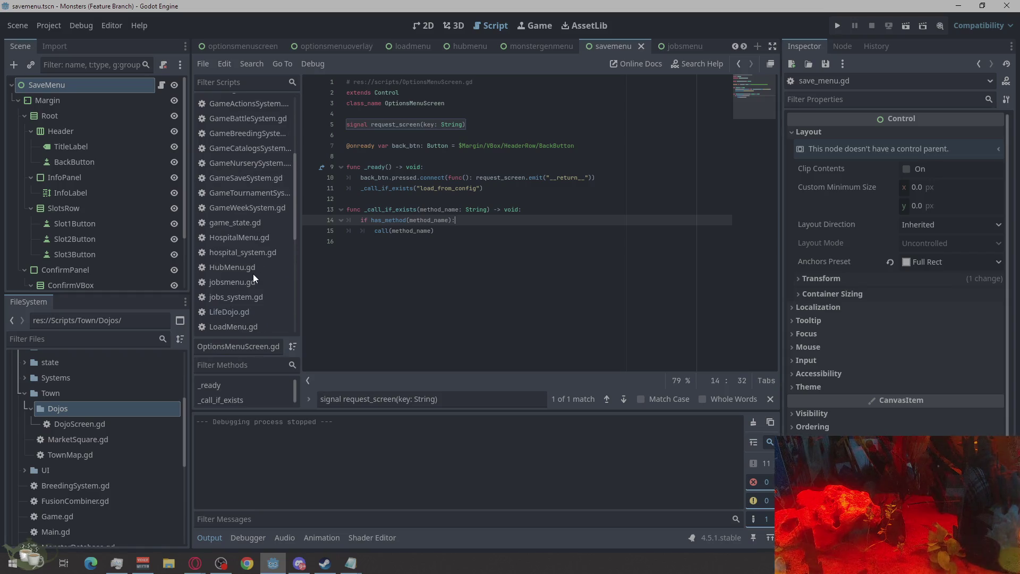
pyautogui.scroll(2, 253, 273)
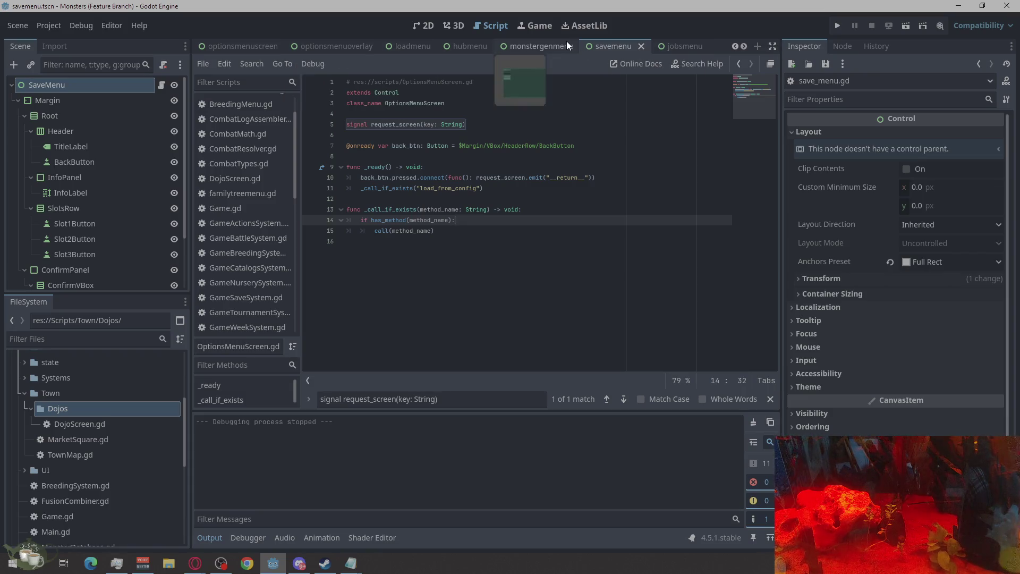
pyautogui.scroll(-2, 579, 42)
pyautogui.scroll(4, 531, 46)
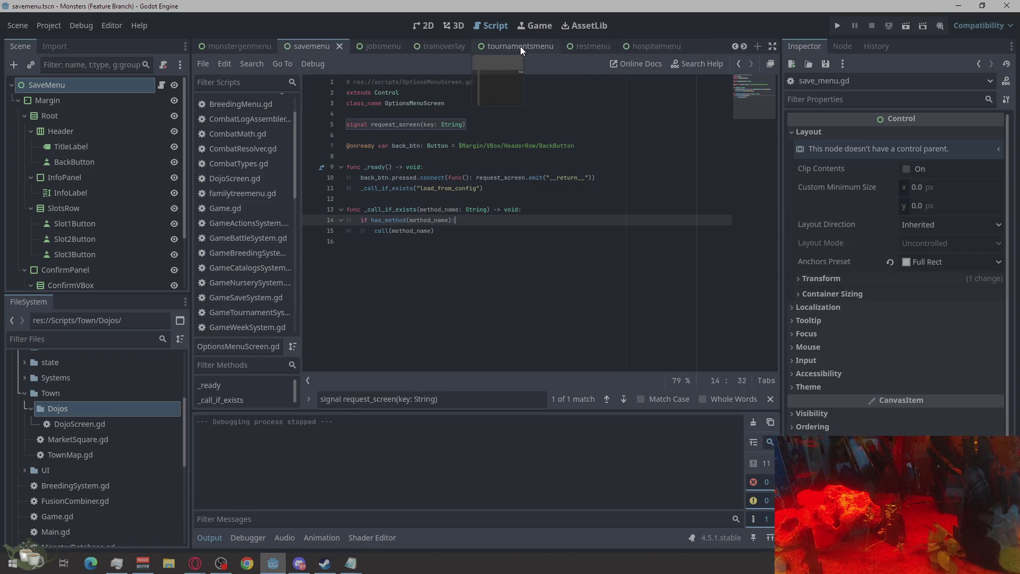
pyautogui.click(521, 46)
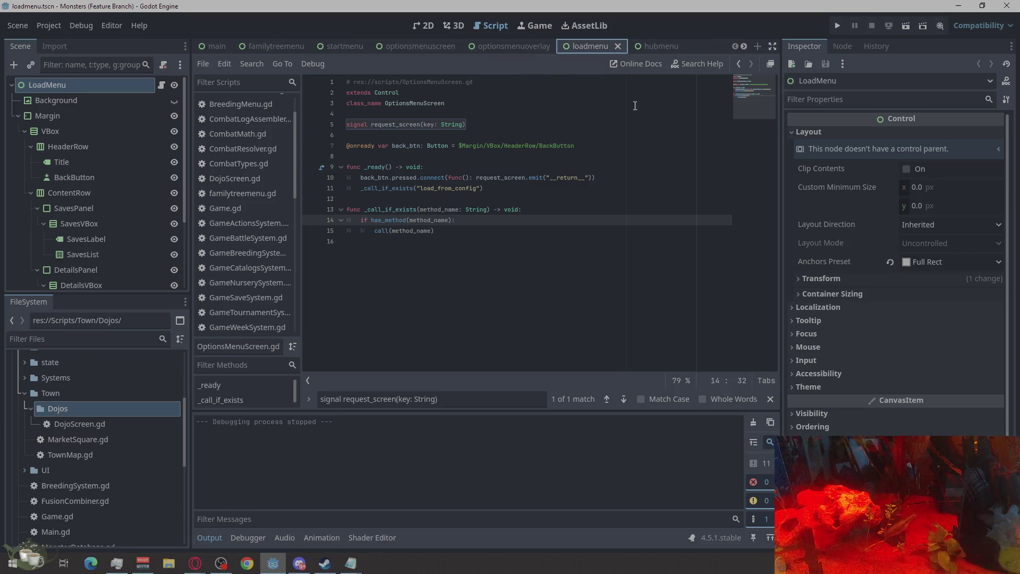
# In LoadMenu.gd, change the back button's emit("start") to "__return__", then run the game
pyautogui.click(161, 85)
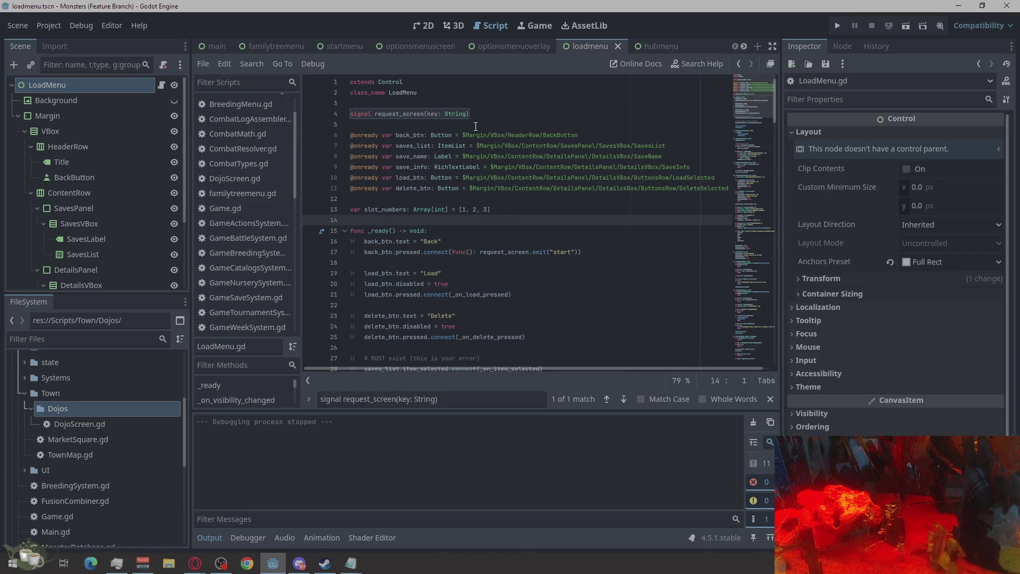
pyautogui.scroll(-2, 457, 170)
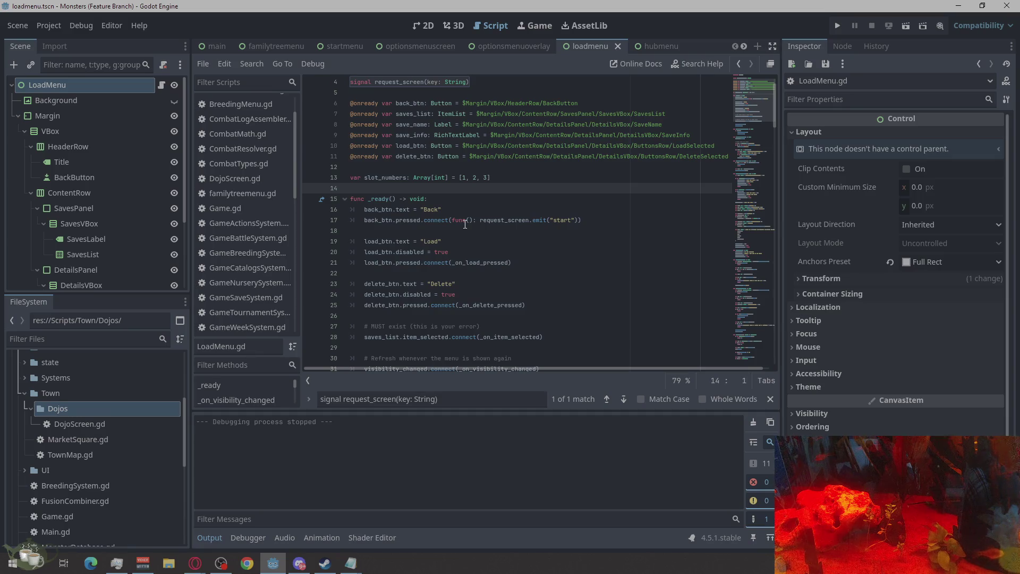
pyautogui.scroll(-2, 526, 171)
pyautogui.moveTo(572, 156); pyautogui.dragTo(556, 159)
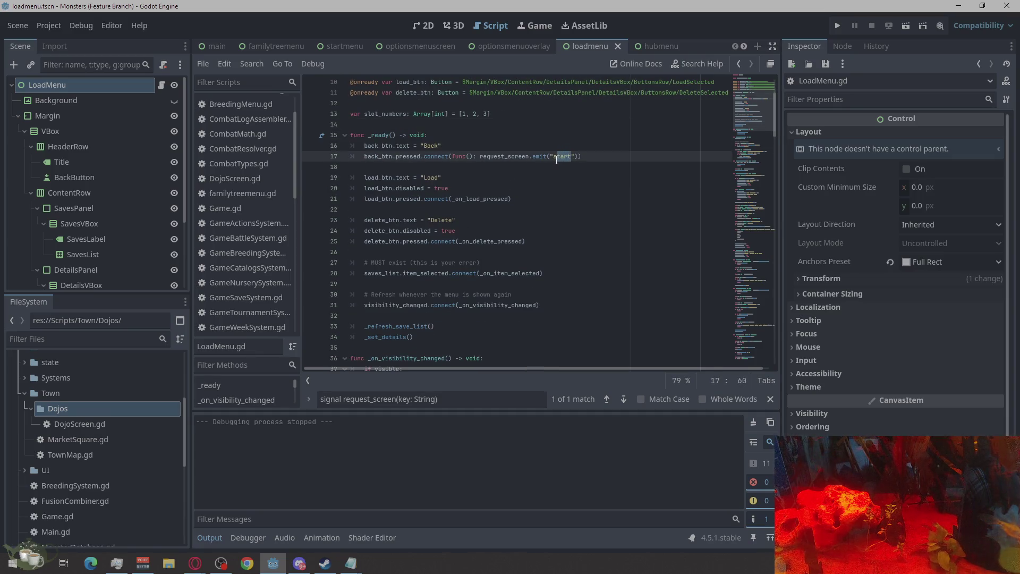
pyautogui.write('__return__')
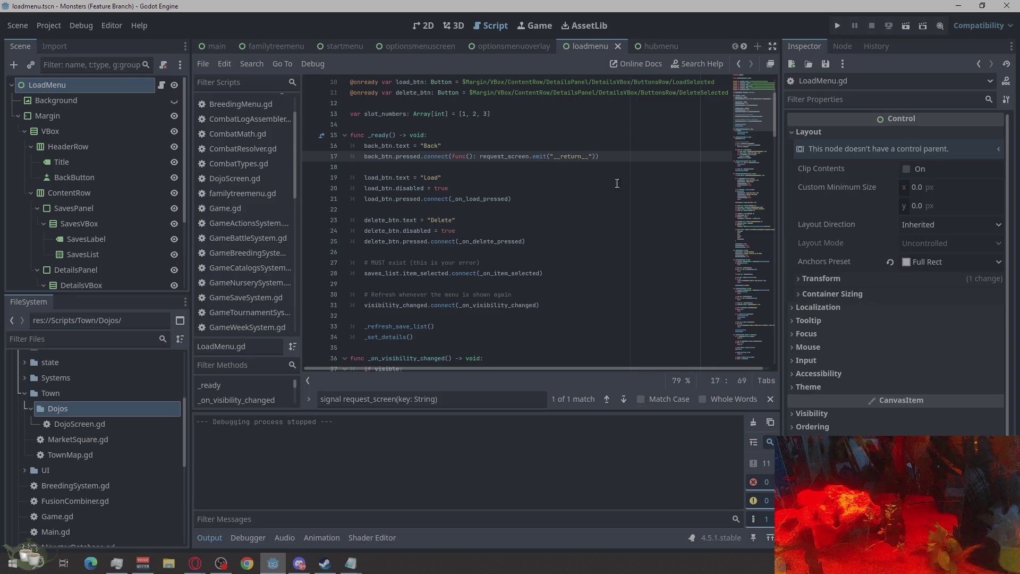
pyautogui.click(840, 26)
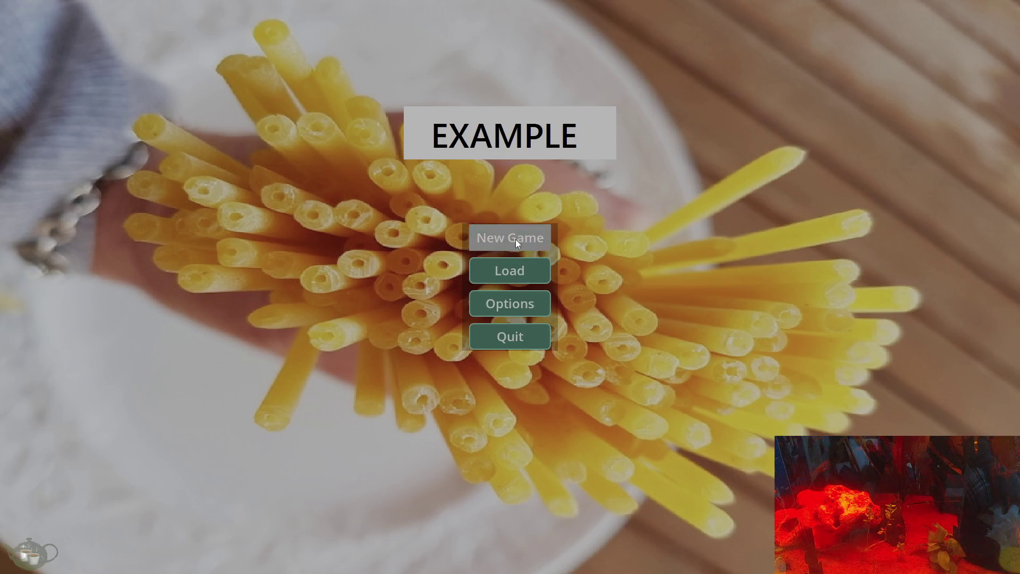
# Start a new game and check that the pause menu's Load Game and Save Game screens open and close
pyautogui.click(513, 238)
pyautogui.press('Escape')
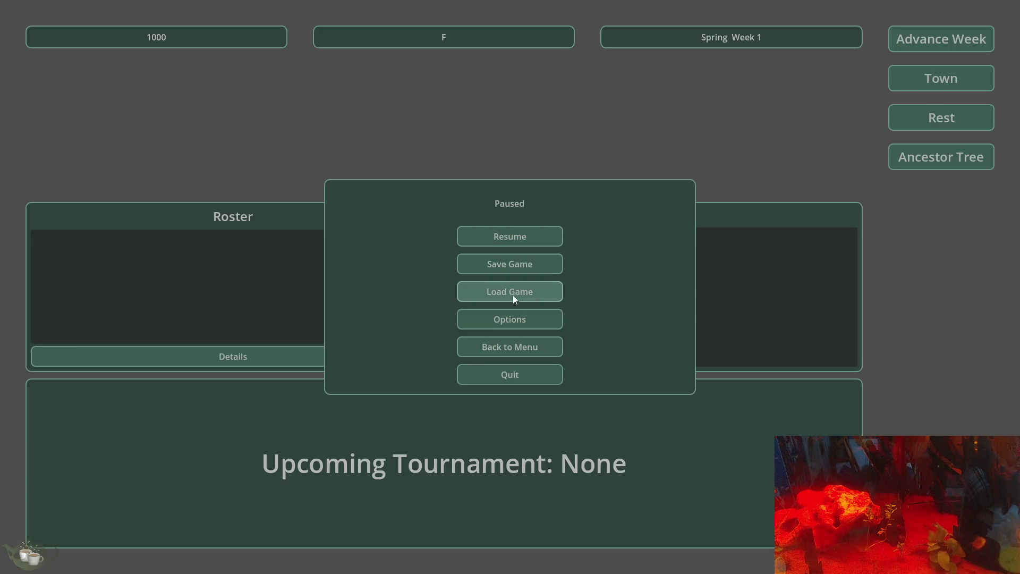
pyautogui.click(510, 293)
pyautogui.click(758, 160)
pyautogui.press('Escape')
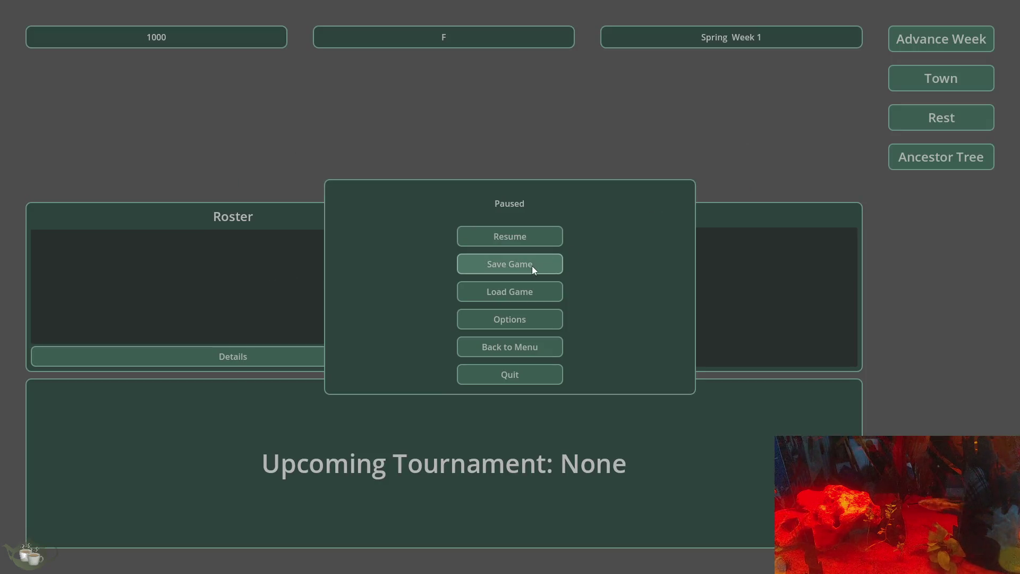
pyautogui.click(531, 264)
pyautogui.click(743, 164)
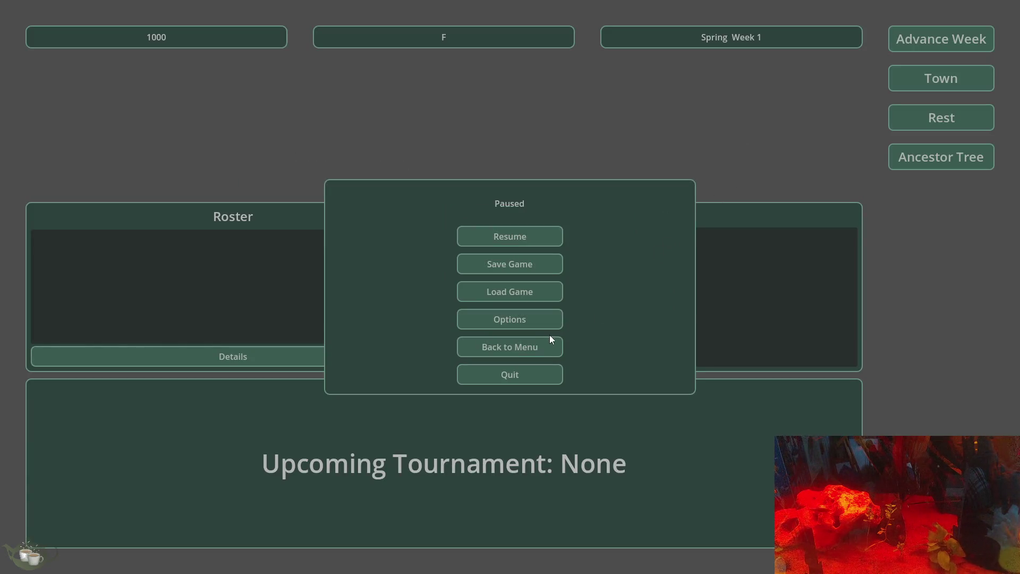
# Recheck Load Game and Save Game, then open and close the Options screen
pyautogui.click(518, 292)
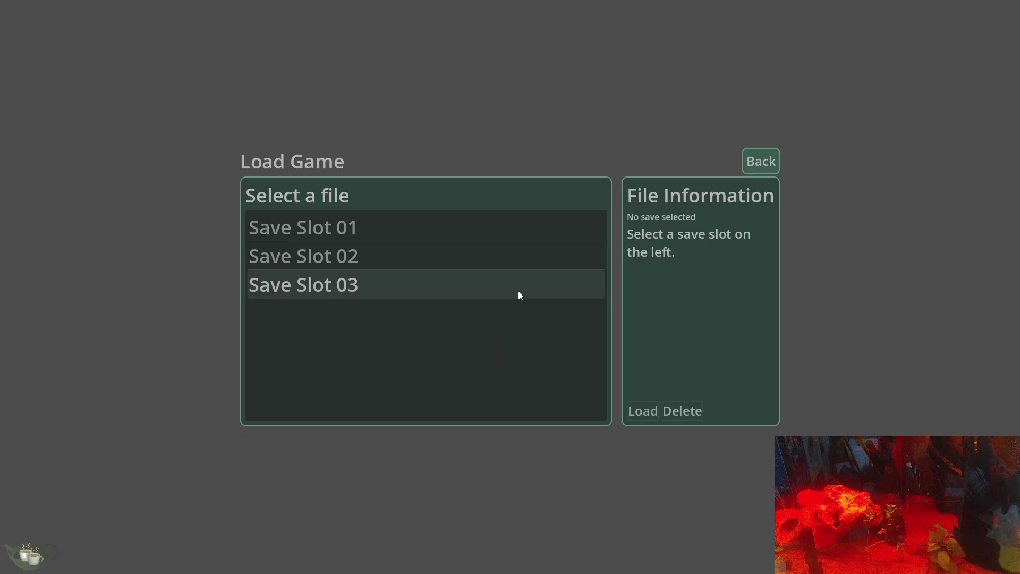
pyautogui.click(755, 168)
pyautogui.click(509, 263)
pyautogui.press('Escape')
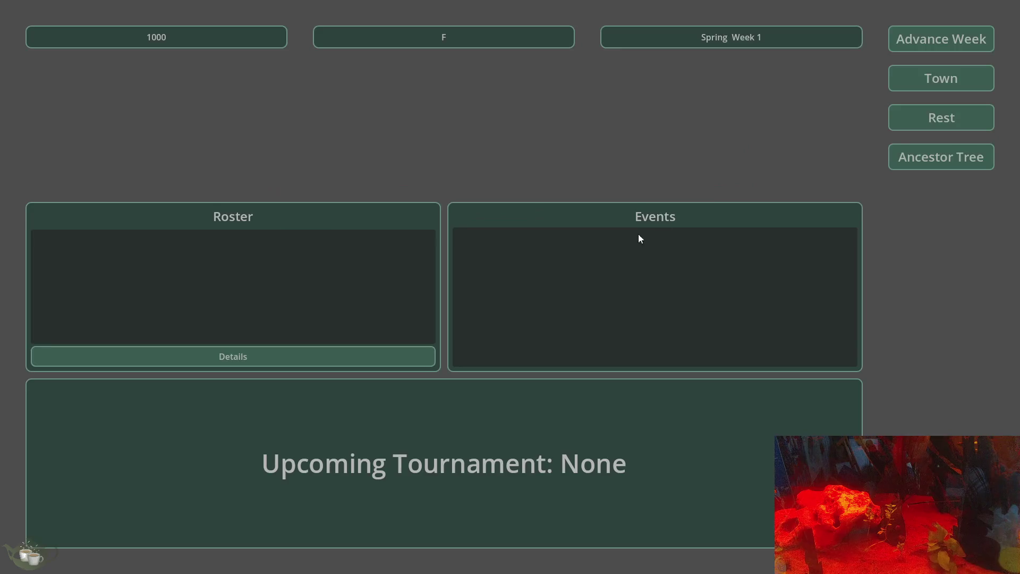
pyautogui.press('Escape')
pyautogui.click(495, 317)
pyautogui.click(980, 44)
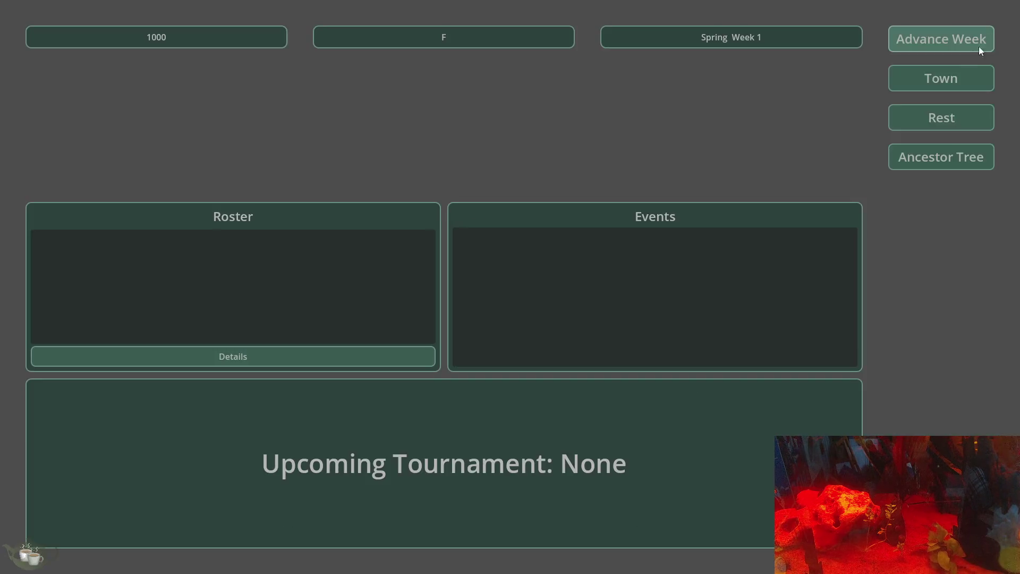
# In the Town, test the pause menu's Save Game, Load Game and Options screens
pyautogui.click(933, 84)
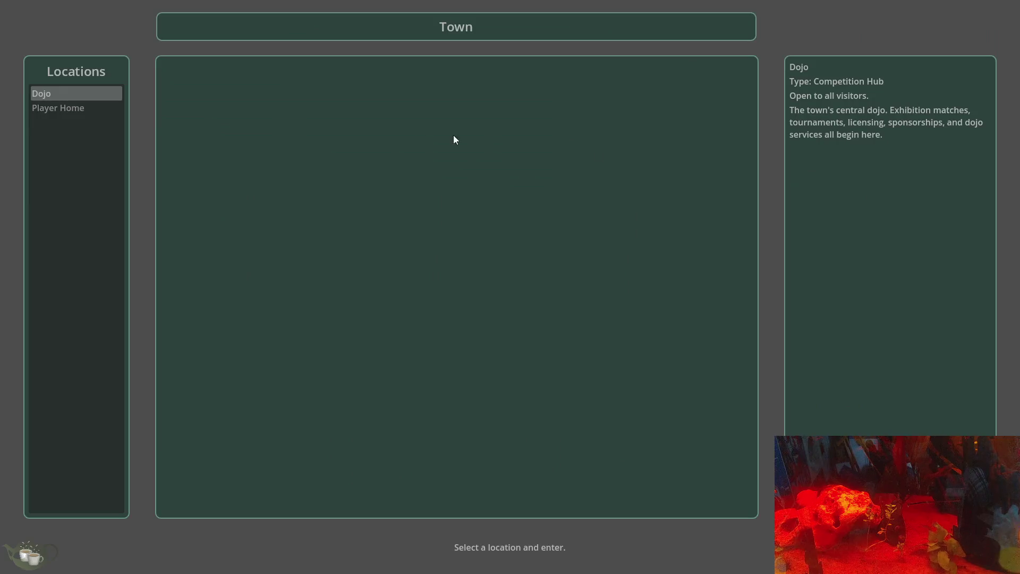
pyautogui.press('Escape')
pyautogui.click(517, 266)
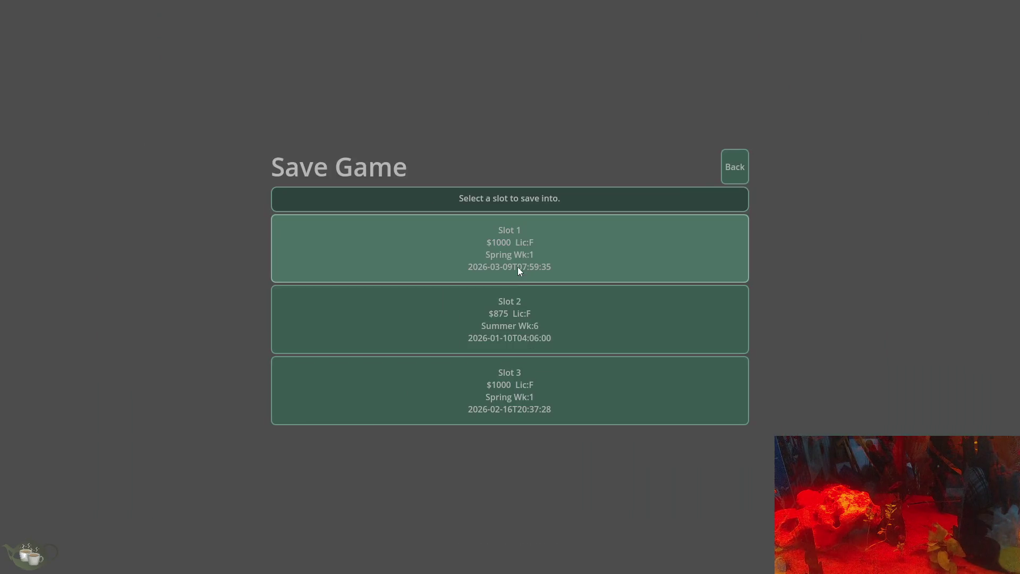
pyautogui.click(741, 170)
pyautogui.press('Escape')
pyautogui.click(505, 287)
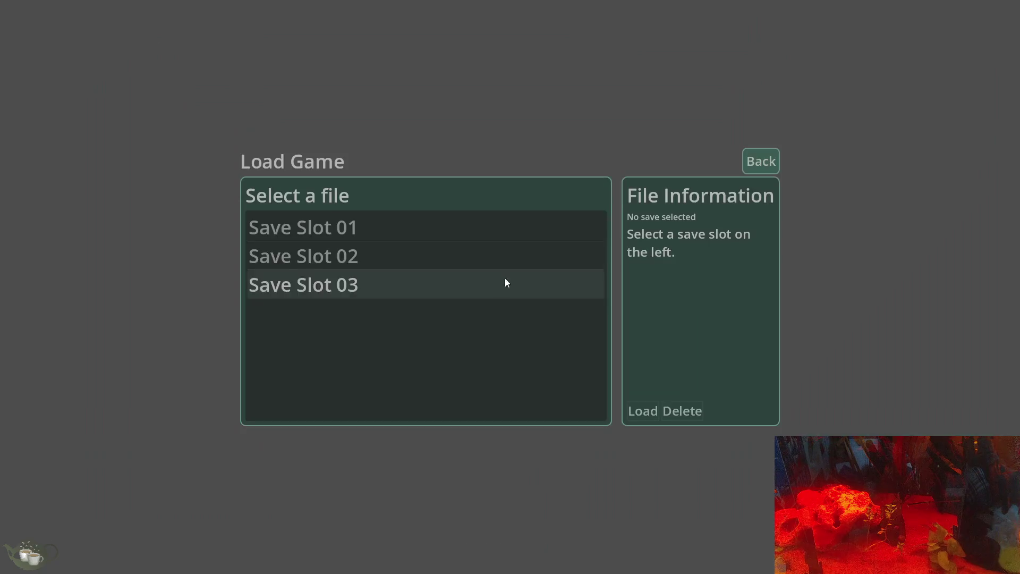
pyautogui.click(753, 169)
pyautogui.click(483, 317)
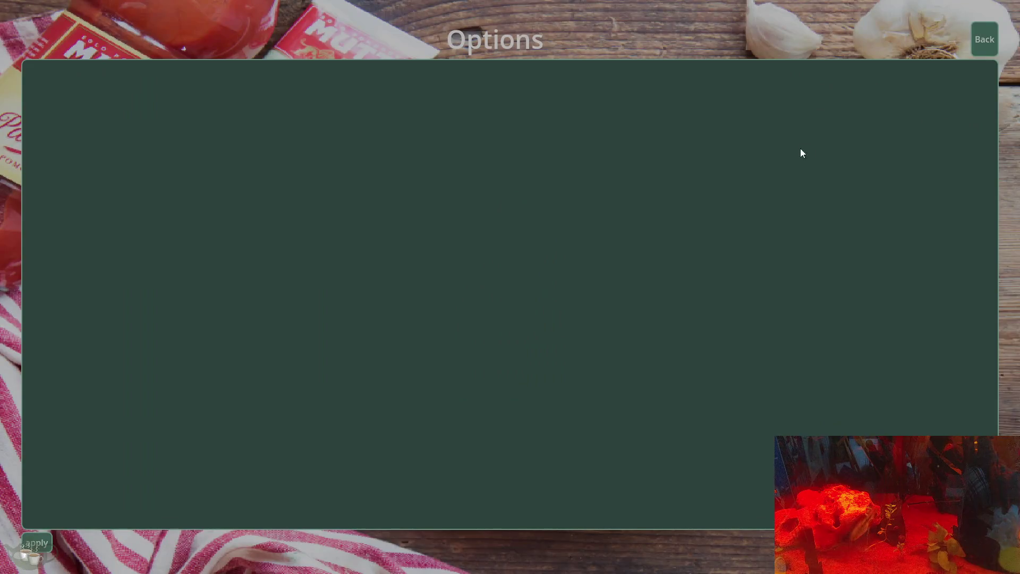
# Close Options, resume play and enter the Dojo
pyautogui.click(979, 34)
pyautogui.press('Escape')
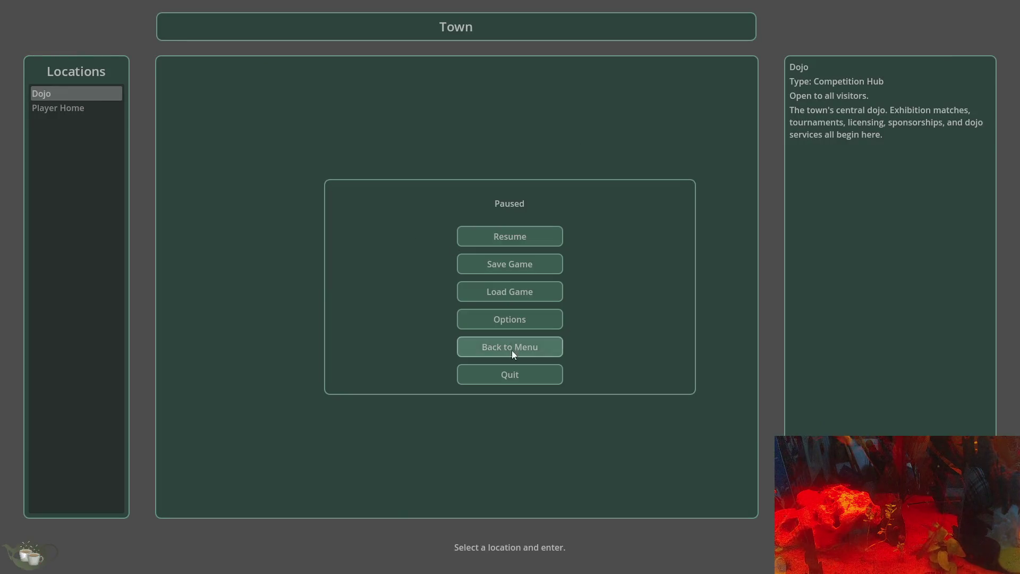
pyautogui.click(532, 236)
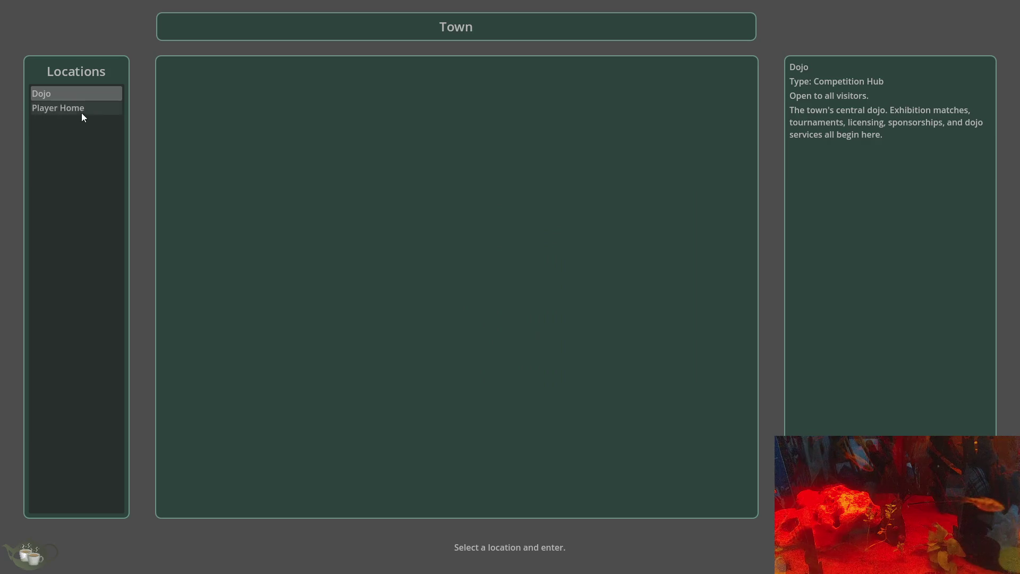
pyautogui.press('Return')
# In the Dojo, check the pause menu's Save Game, Load Game and Options screens
pyautogui.press('Escape')
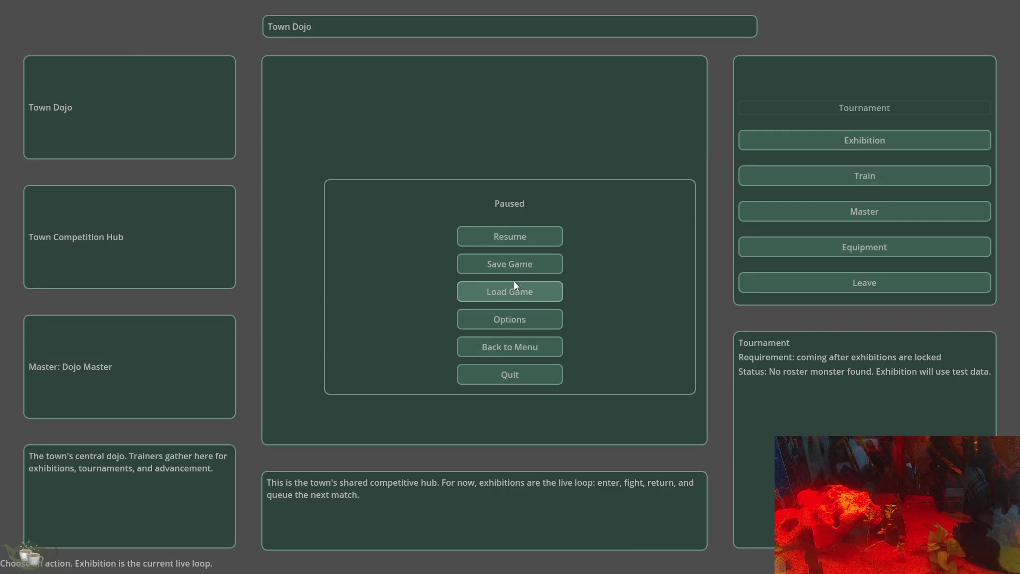
pyautogui.click(521, 266)
pyautogui.click(744, 159)
pyautogui.click(477, 293)
pyautogui.click(754, 163)
pyautogui.click(537, 318)
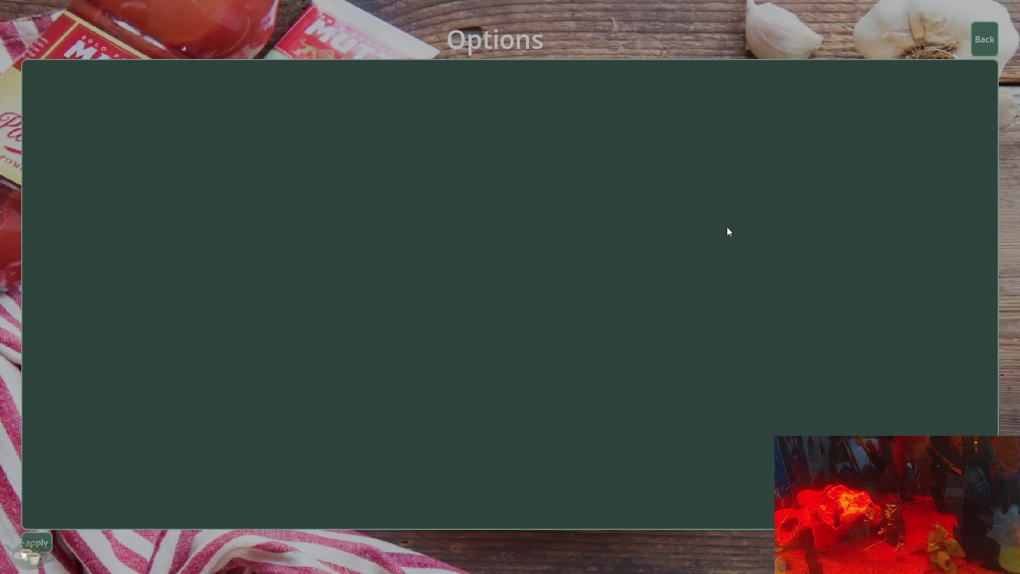
pyautogui.press('Escape')
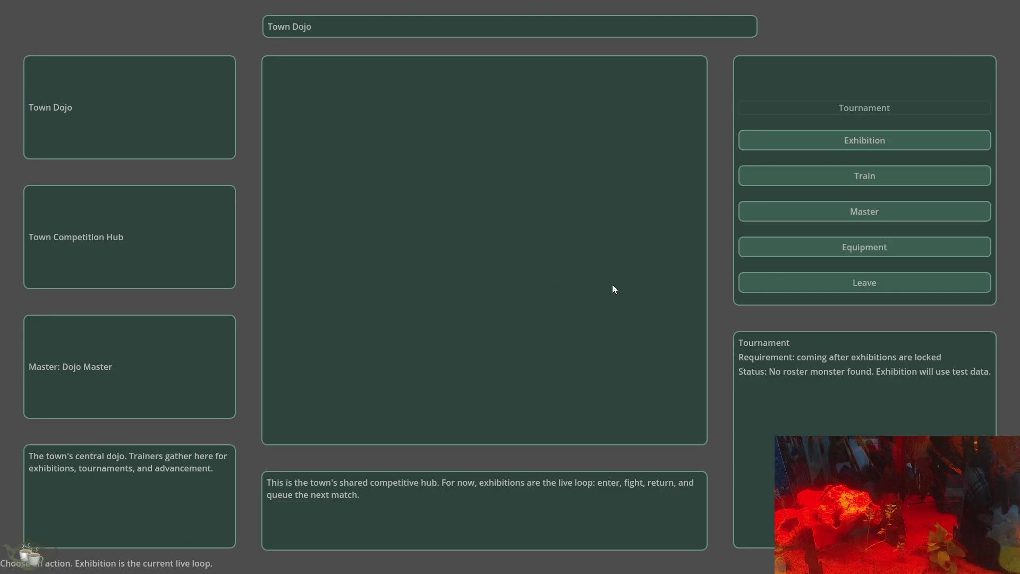
# Resume play, start an Exhibition battle and pause it
pyautogui.press('Escape')
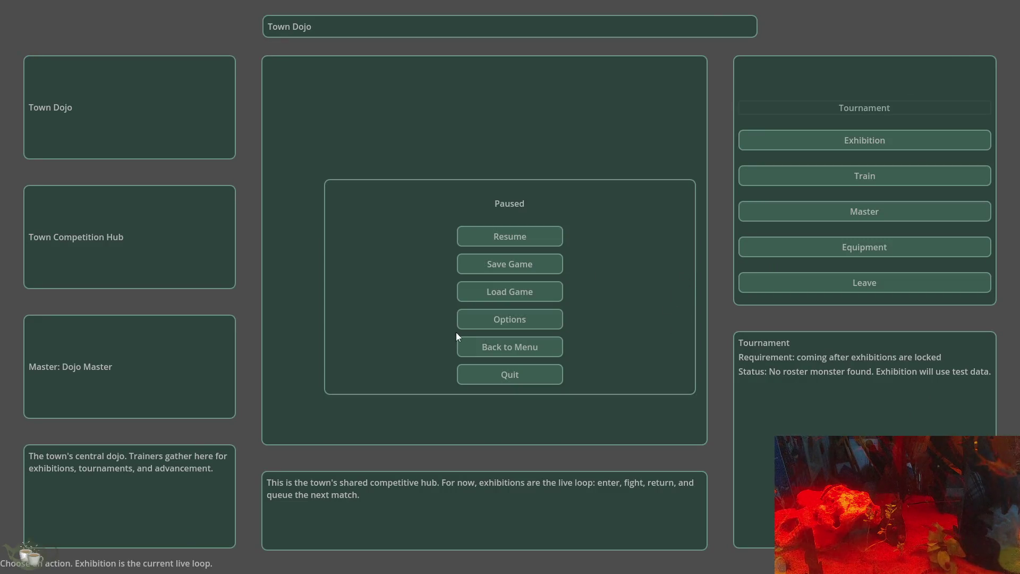
pyautogui.click(513, 240)
pyautogui.click(827, 146)
pyautogui.press('Escape')
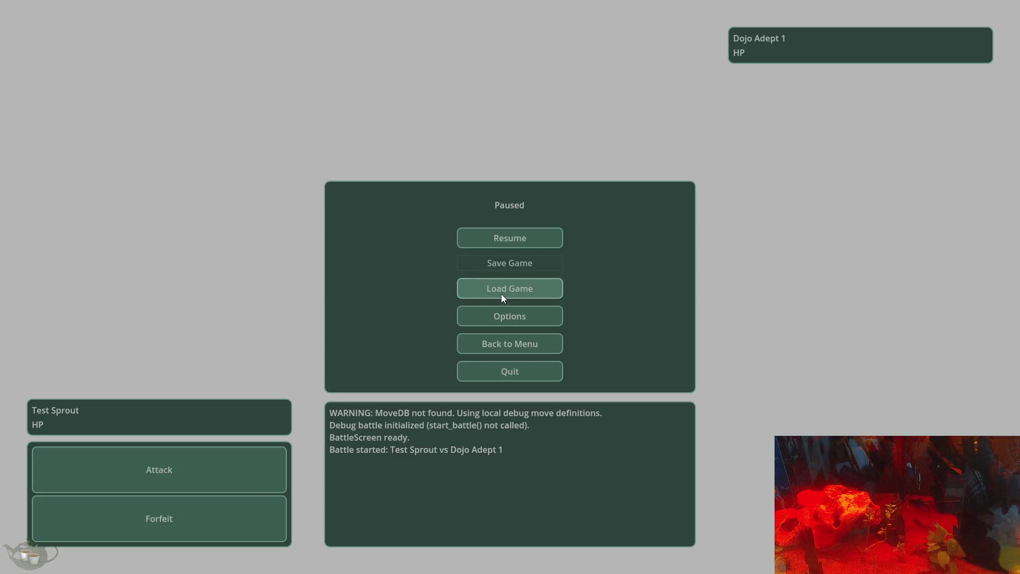
# During the battle, check the pause menu's Load Game and Options screens
pyautogui.click(526, 289)
pyautogui.click(764, 155)
pyautogui.click(758, 157)
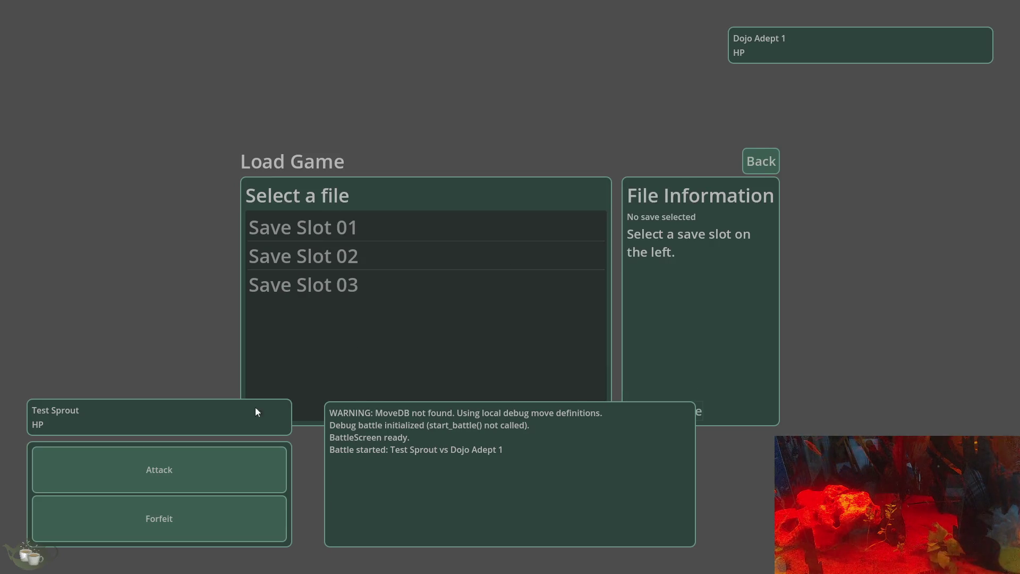
pyautogui.press('Escape')
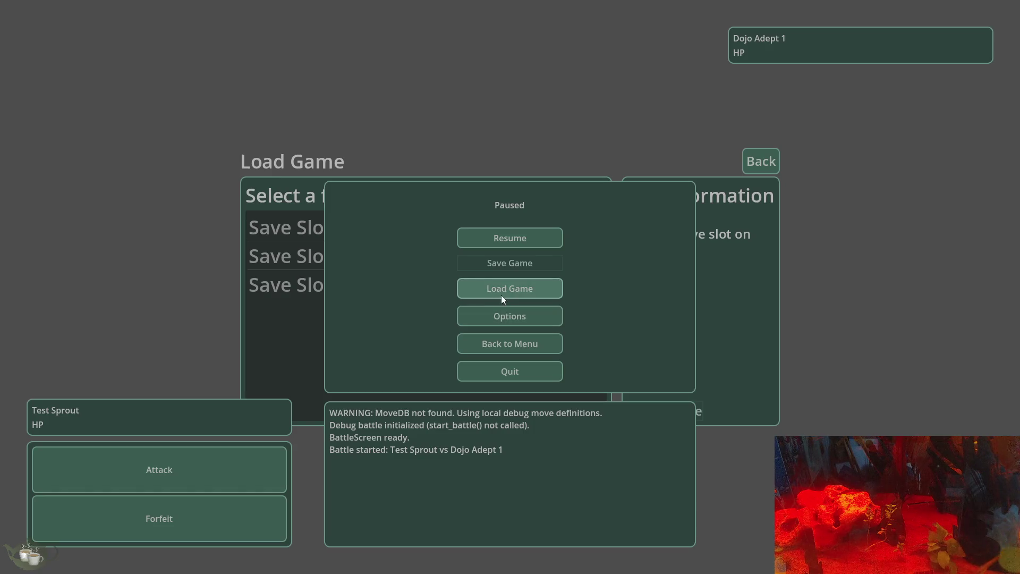
pyautogui.click(511, 318)
pyautogui.press('Escape')
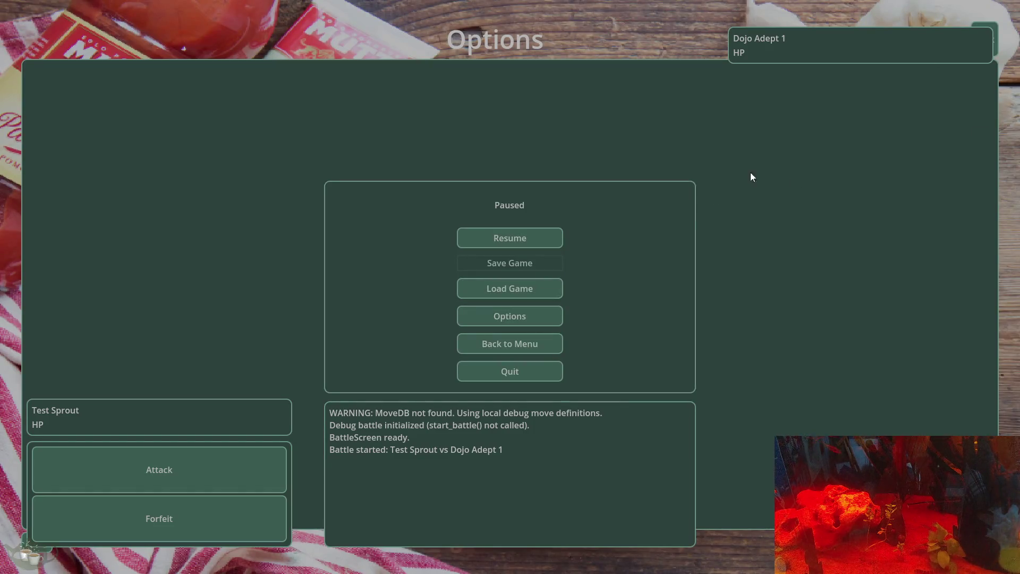
# Go Back to Menu, forfeit the battle with Yes, and quit the game
pyautogui.click(485, 349)
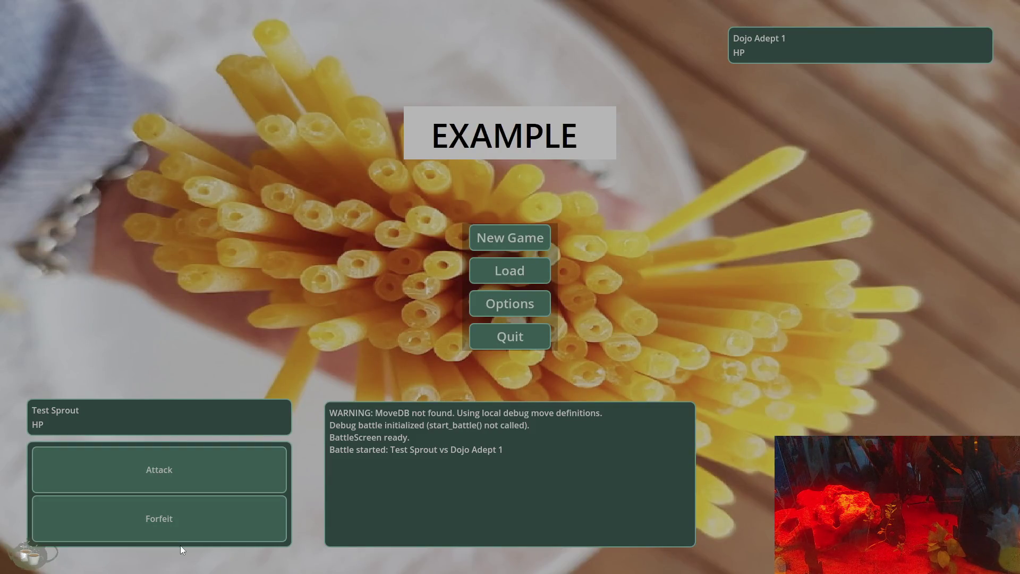
pyautogui.click(184, 516)
pyautogui.click(496, 291)
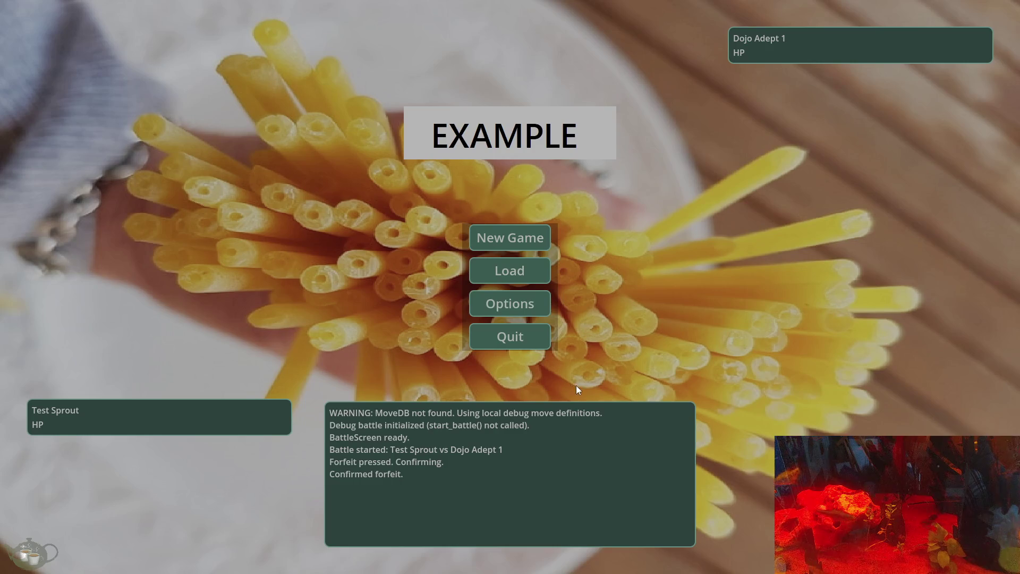
pyautogui.press('Escape')
pyautogui.click(505, 372)
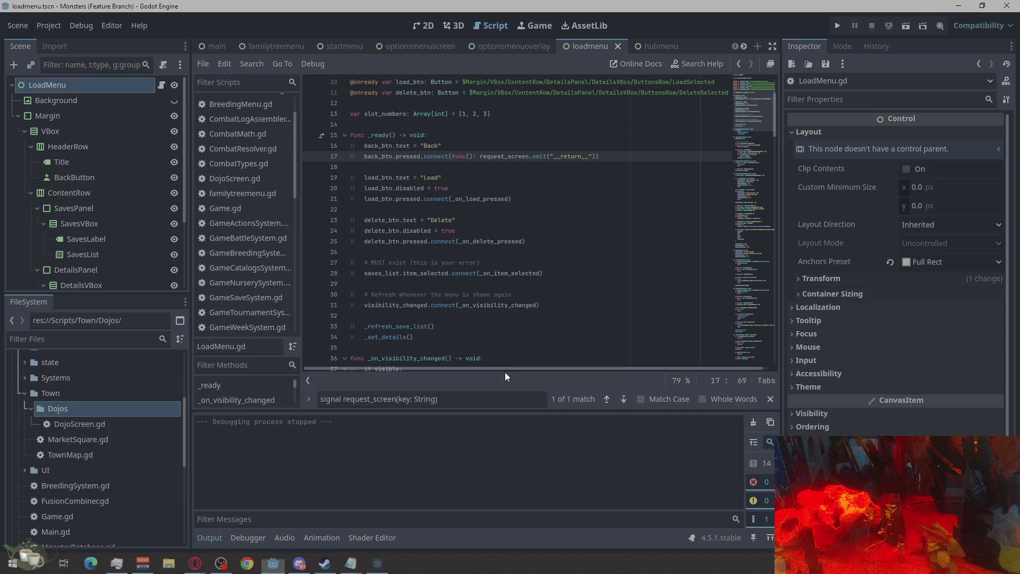
# Run the project again and start a New Game
pyautogui.click(838, 25)
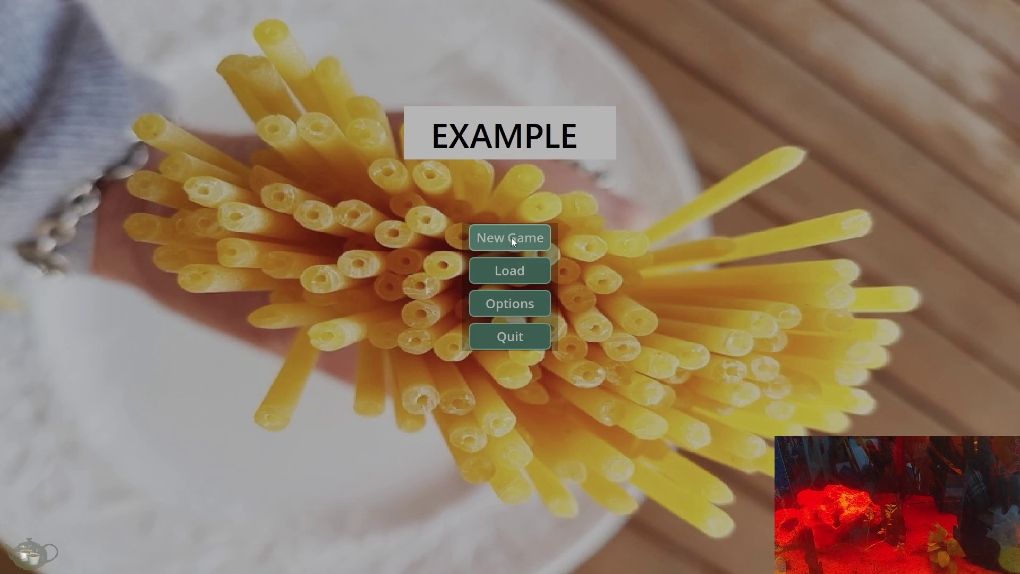
pyautogui.click(511, 238)
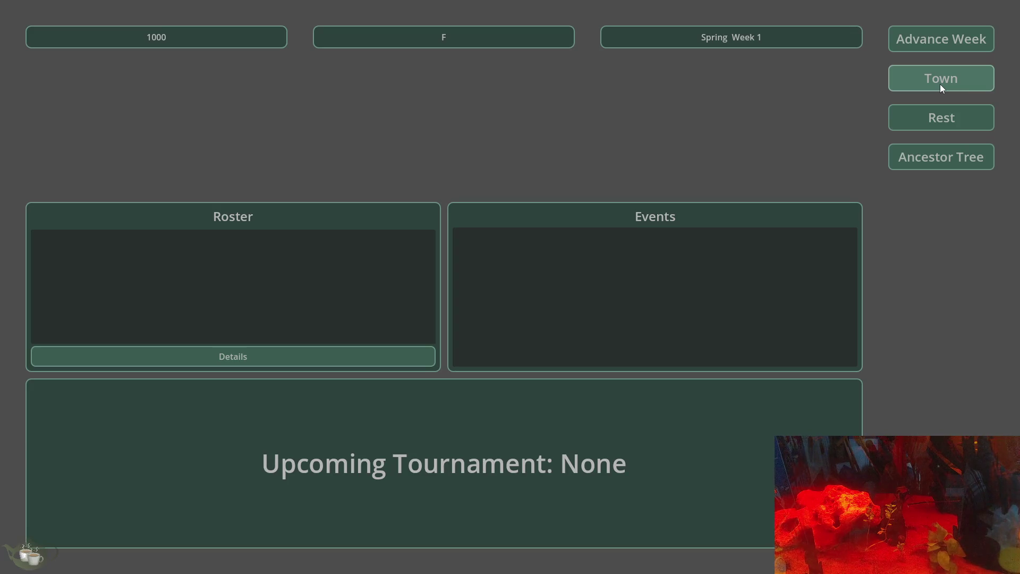
# Go to the Town, enter the Dojo, start a Duel, then pause and resume the battle
pyautogui.click(940, 86)
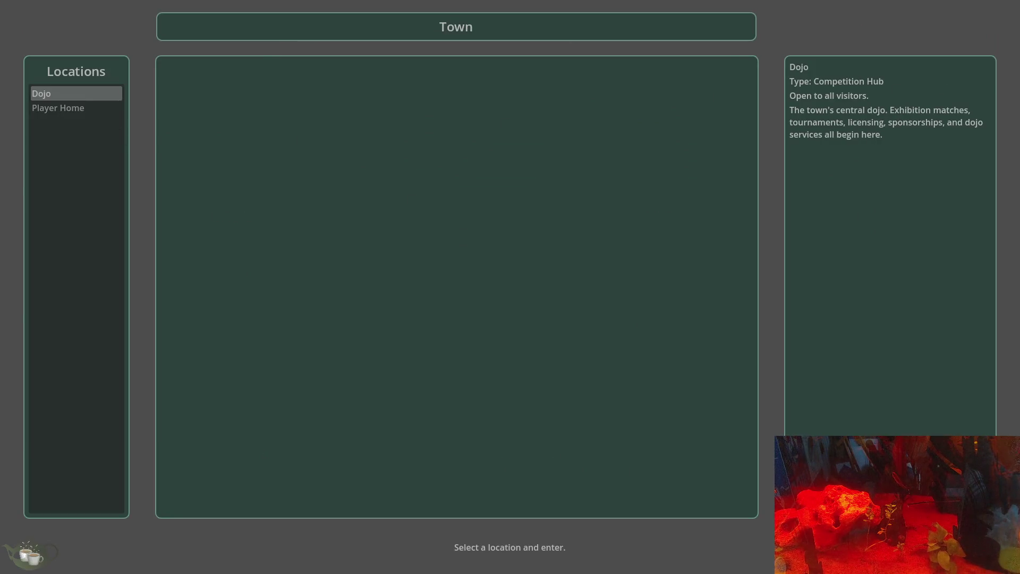
pyautogui.press('Return')
pyautogui.click(815, 207)
pyautogui.press('Escape')
pyautogui.press('Escape')
pyautogui.press('Escape')
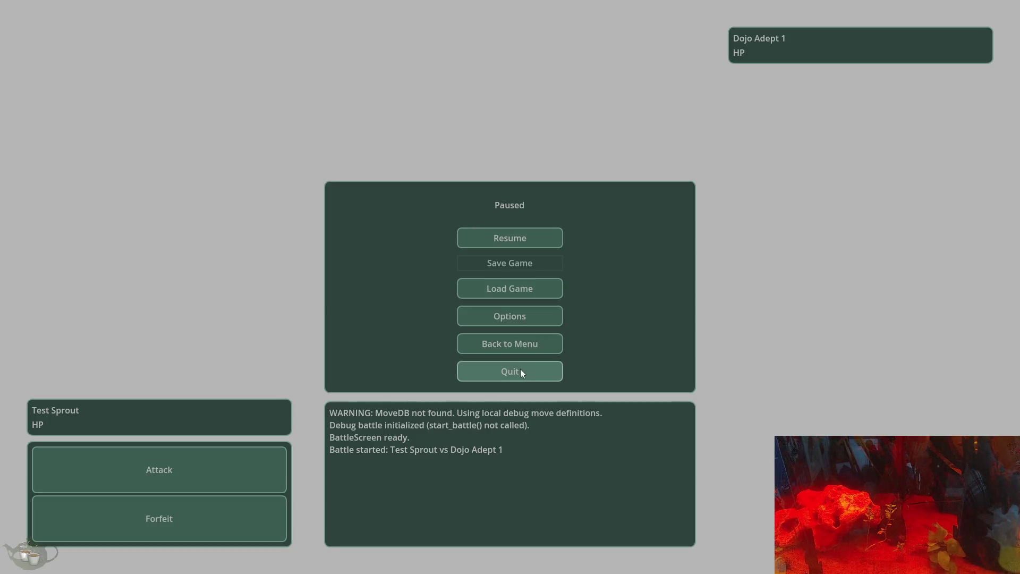
pyautogui.click(529, 237)
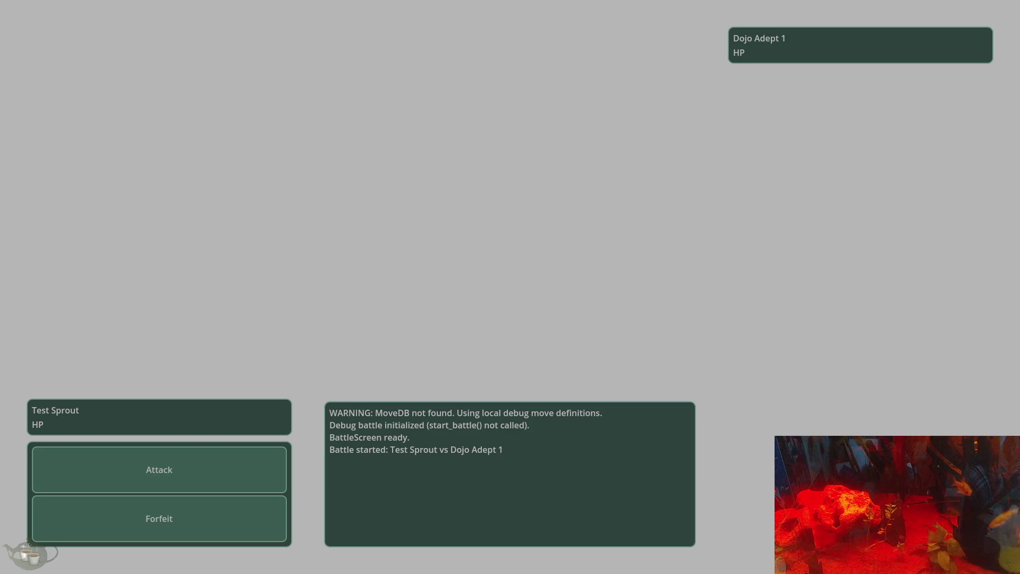
# Forfeit the dojo battle with Yes, then Quit from the Town Dojo's pause menu
pyautogui.click(196, 519)
pyautogui.click(505, 295)
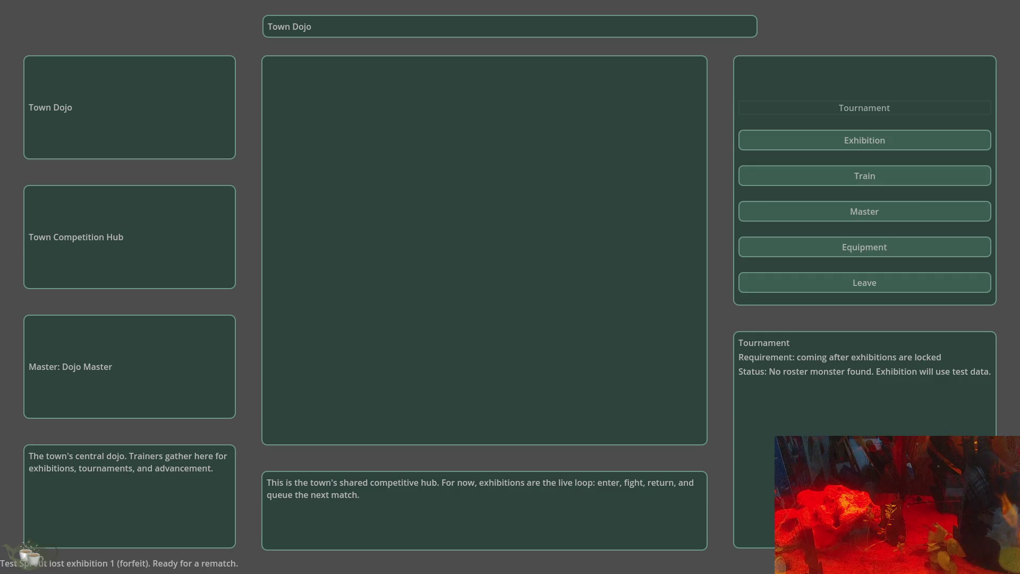
pyautogui.press('Escape')
pyautogui.click(552, 376)
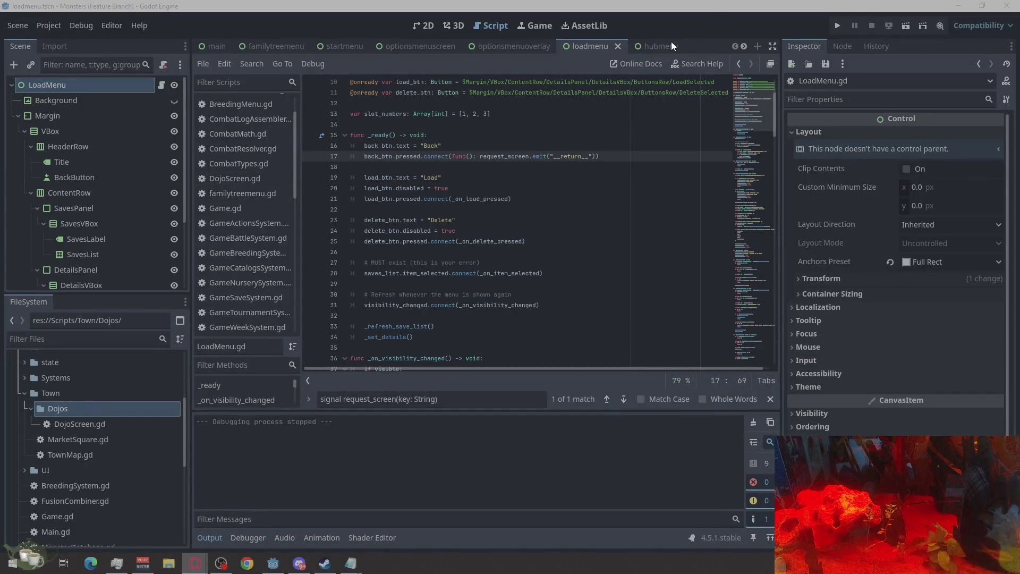
# Open the battlescreen_stable scene tab and its BattleScreen_stable.gd script
pyautogui.scroll(-10, 668, 43)
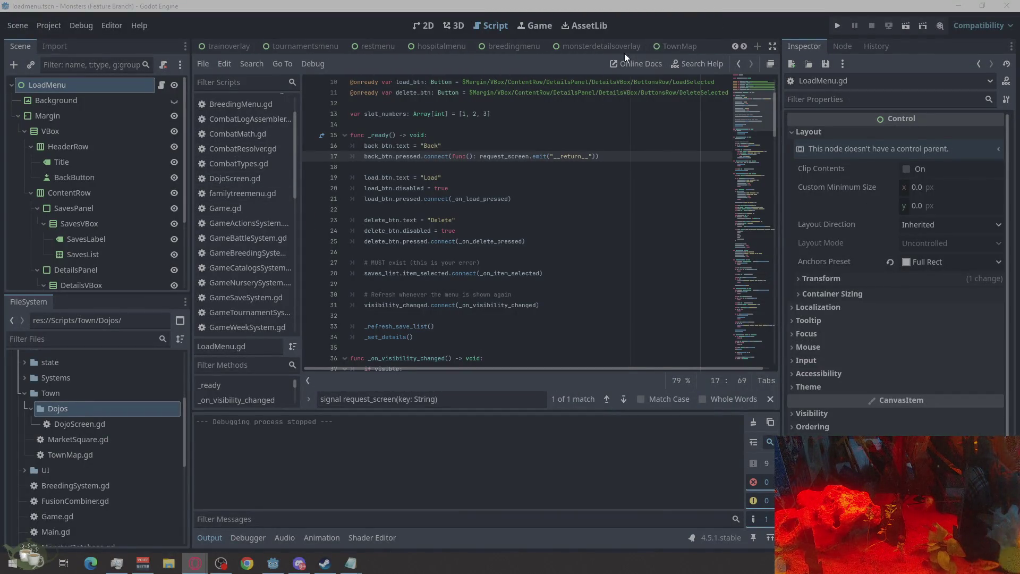
pyautogui.scroll(-5, 588, 43)
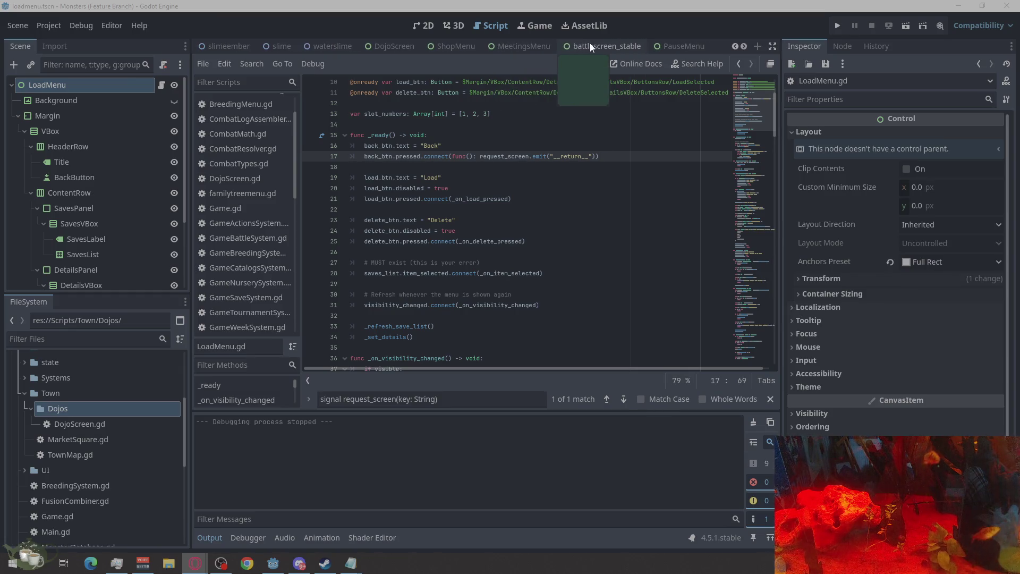
pyautogui.click(590, 46)
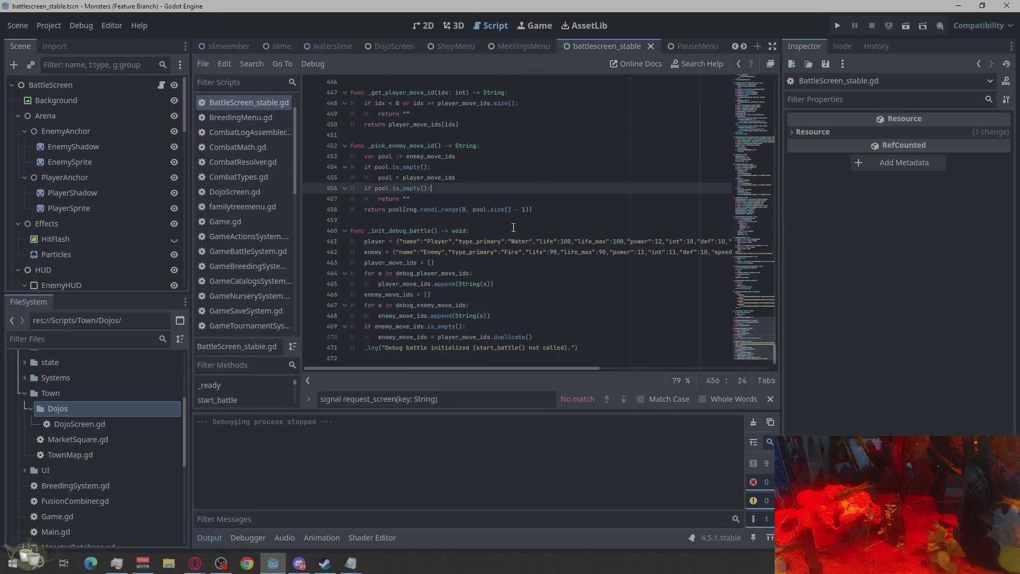
pyautogui.scroll(20, 513, 227)
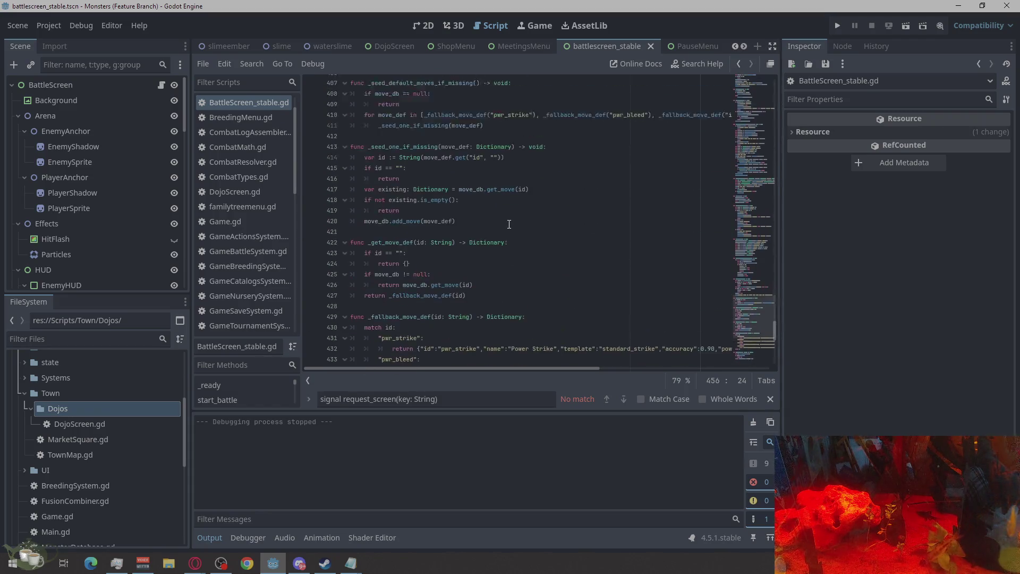
pyautogui.scroll(20, 509, 223)
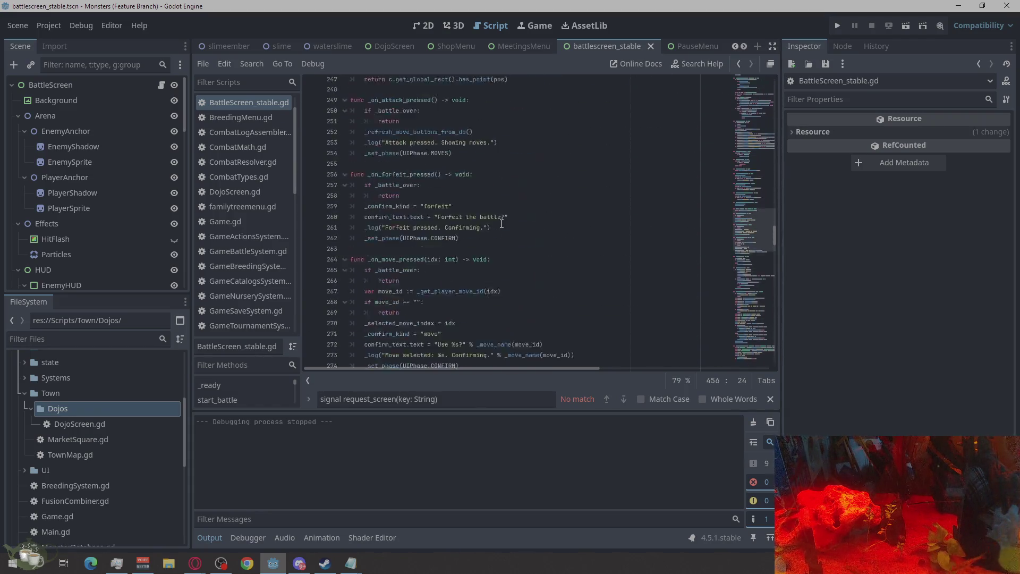
pyautogui.scroll(20, 497, 230)
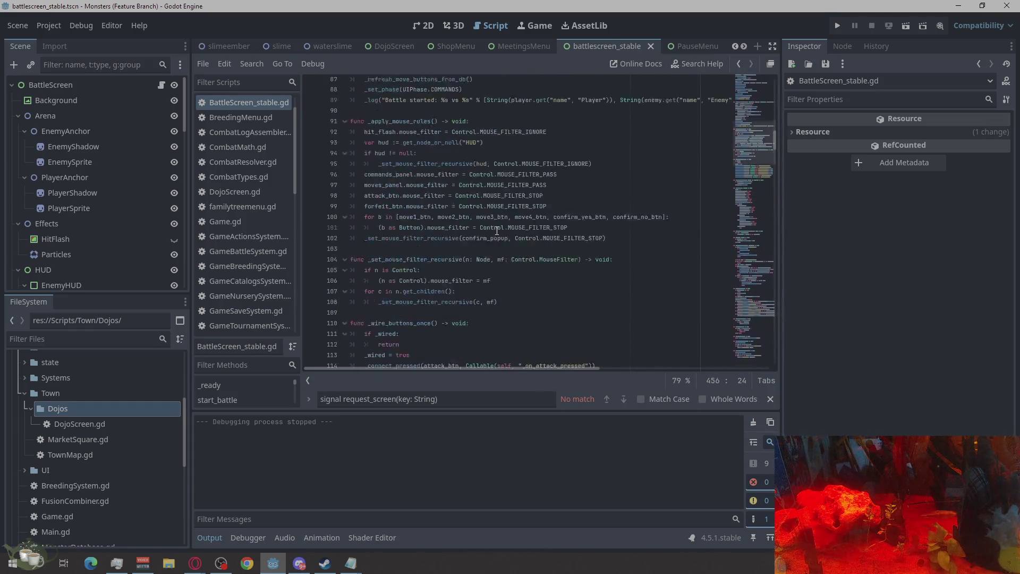
pyautogui.scroll(7, 496, 230)
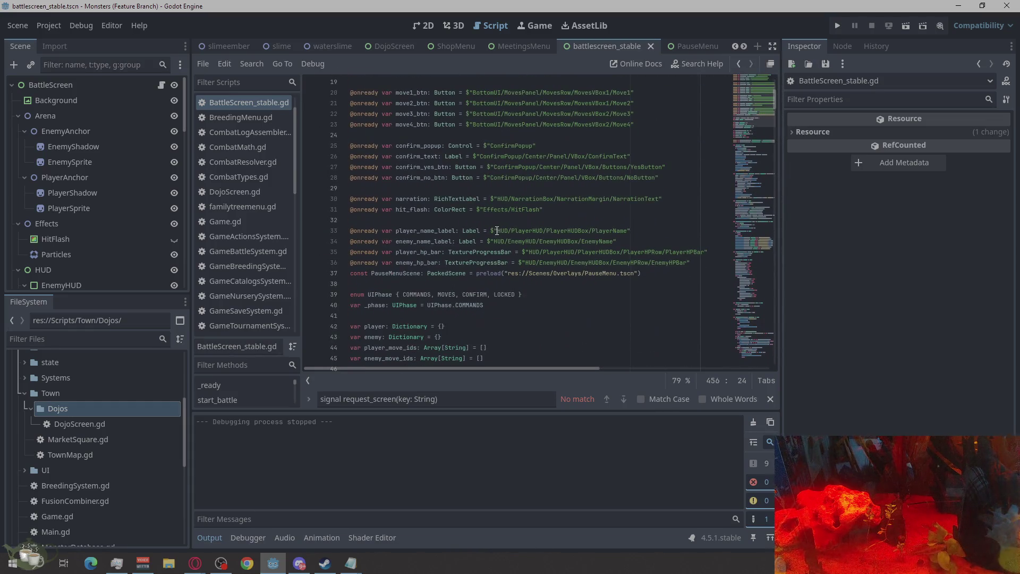
# Delete line 37's PauseMenuScene preload constant and show the resulting error list
pyautogui.moveTo(651, 271)
pyautogui.mouseDown()
pyautogui.moveTo(382, 287)
pyautogui.moveTo(338, 273)
pyautogui.mouseUp()
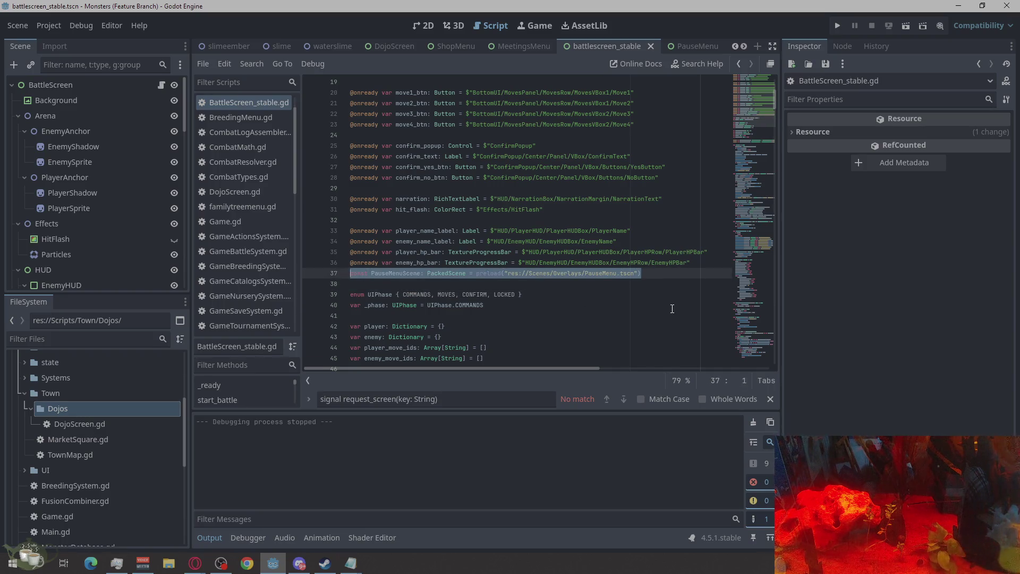
pyautogui.press('BackSpace')
pyautogui.scroll(-6, 606, 304)
pyautogui.click(642, 376)
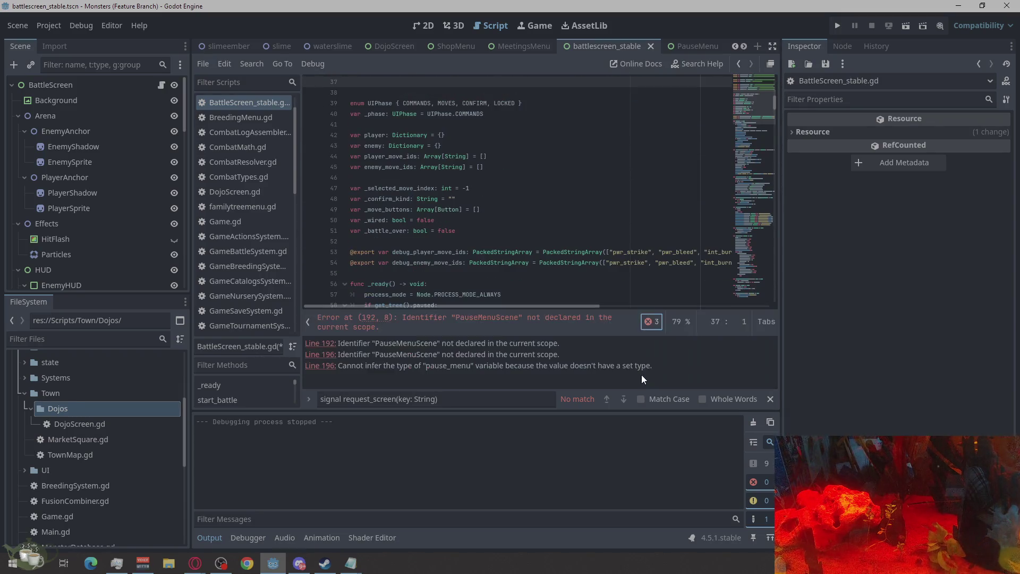
# Jump to the line 192 error, then fold and delete the _open_pause_menu function header
pyautogui.click(324, 345)
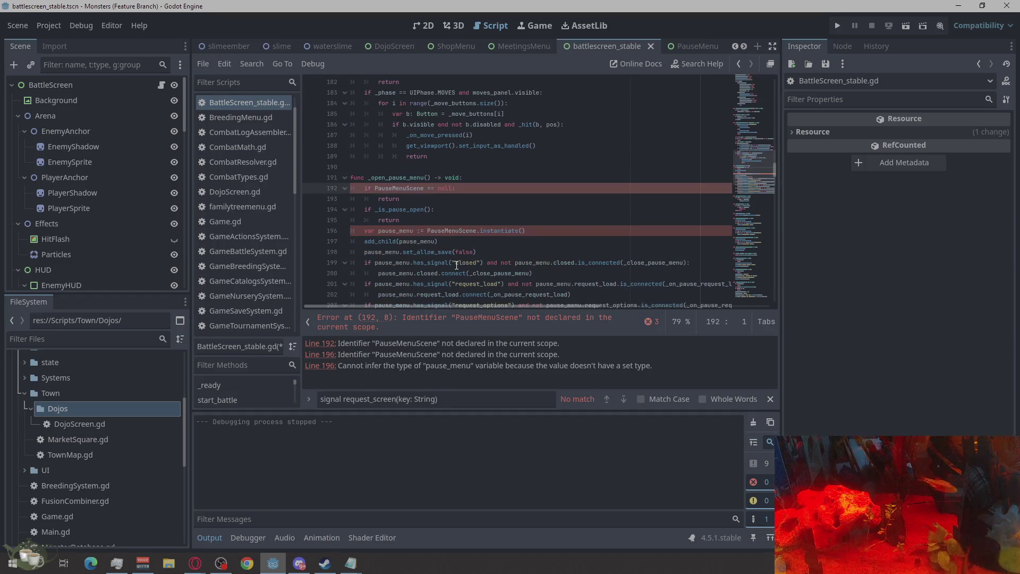
pyautogui.click(344, 178)
pyautogui.moveTo(491, 178); pyautogui.dragTo(325, 176)
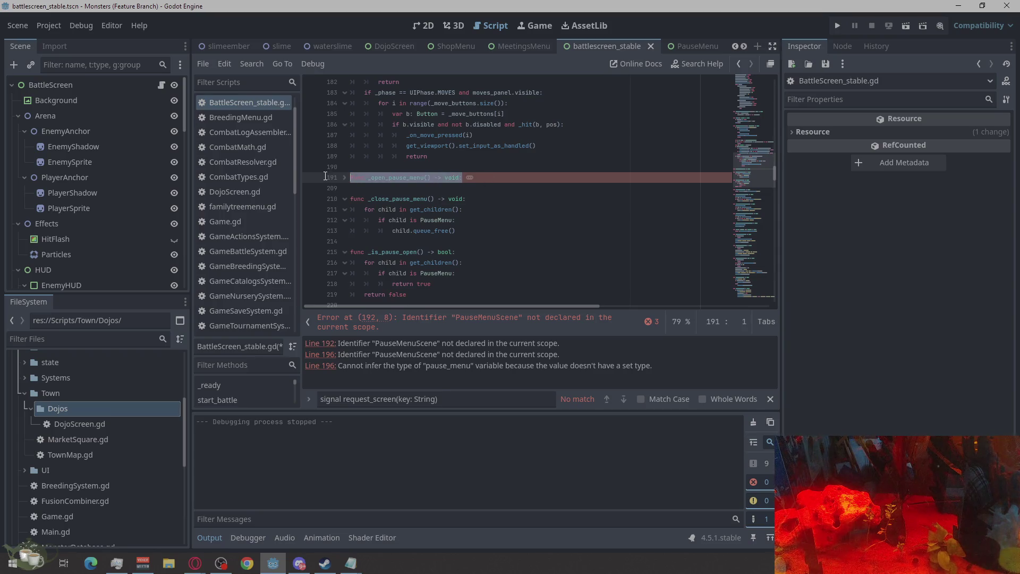
pyautogui.press('BackSpace')
pyautogui.press('BackSpace')
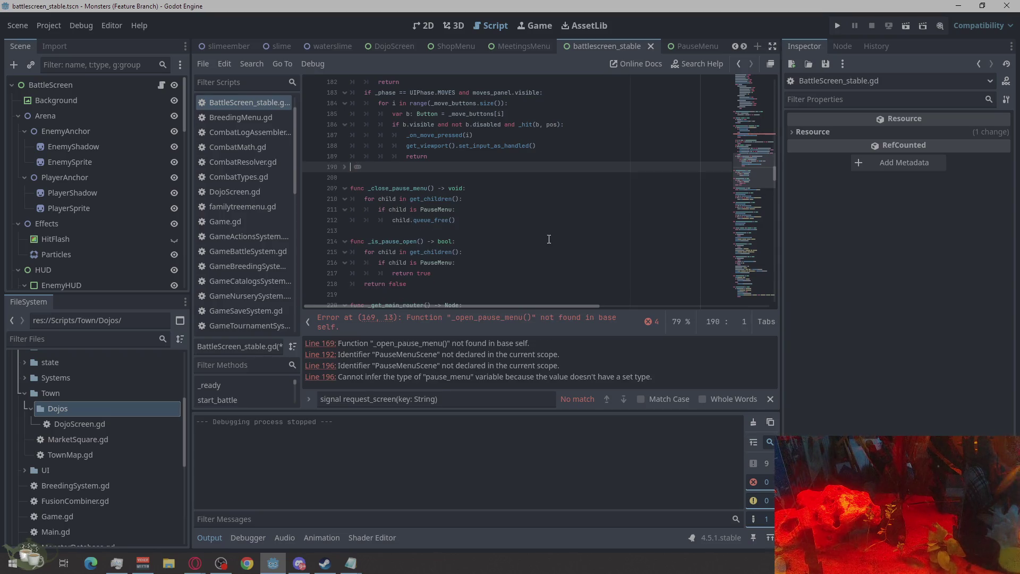
# Collapse the PauseMenuScene null check, the _is_pause_open check and the closed/request_load connection blocks
pyautogui.click(358, 168)
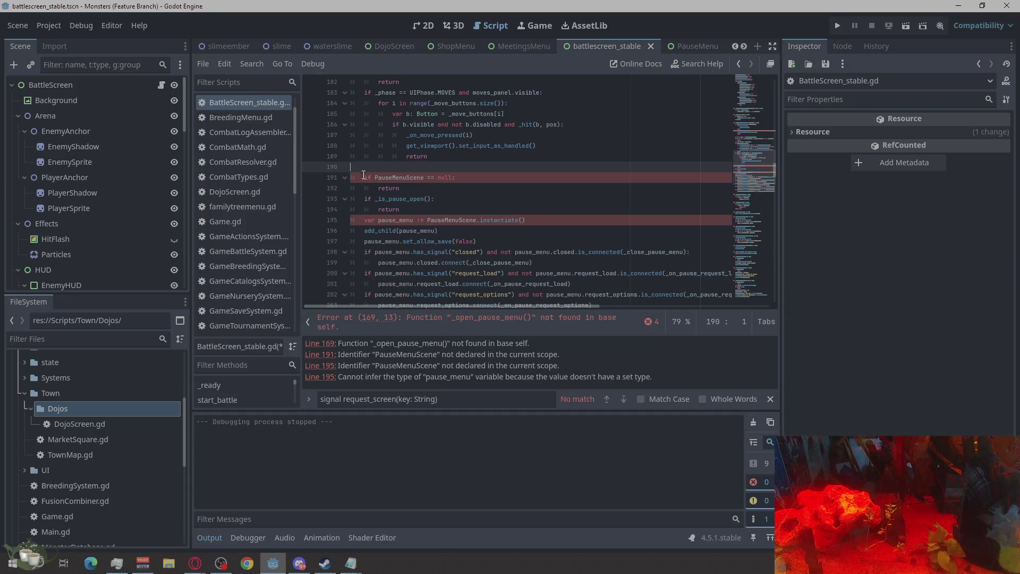
pyautogui.click(345, 178)
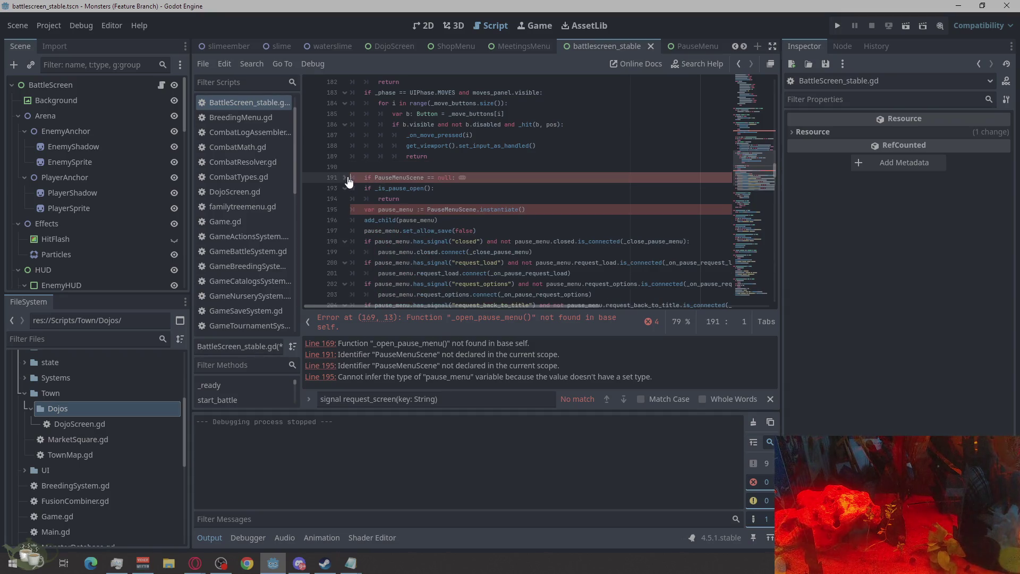
pyautogui.click(346, 177)
pyautogui.click(345, 178)
pyautogui.click(346, 189)
pyautogui.click(346, 230)
pyautogui.click(345, 242)
pyautogui.scroll(-4, 421, 208)
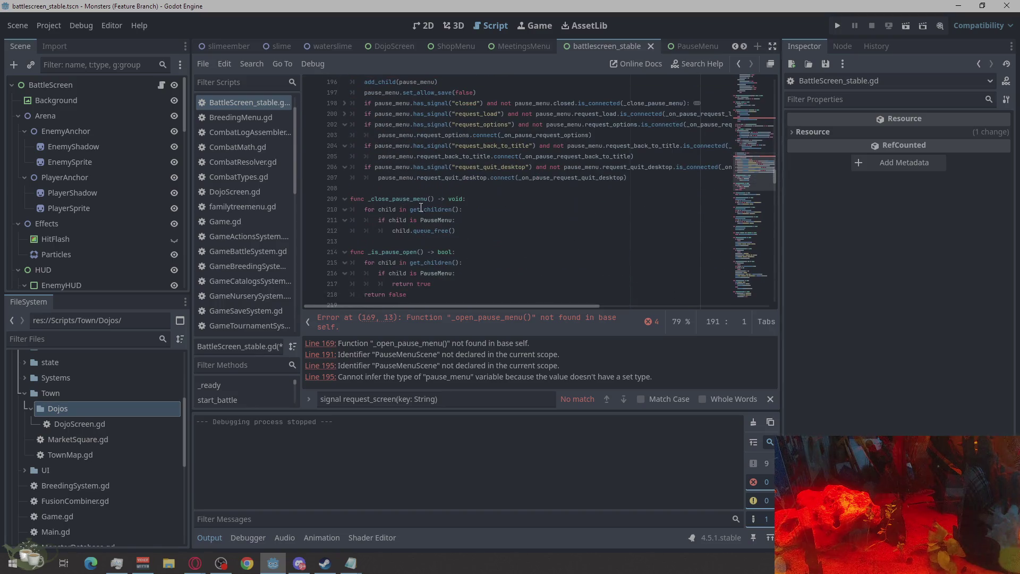
pyautogui.scroll(-3, 427, 222)
# Select the _is_pause_open body and the leftover pause-menu handler code
pyautogui.moveTo(386, 206); pyautogui.dragTo(383, 168)
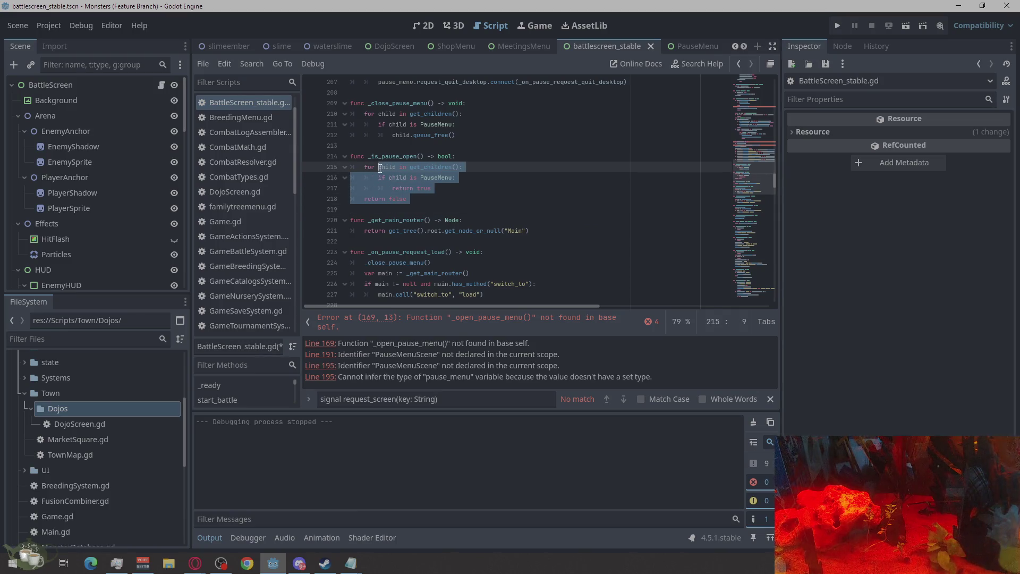
pyautogui.scroll(-3, 502, 222)
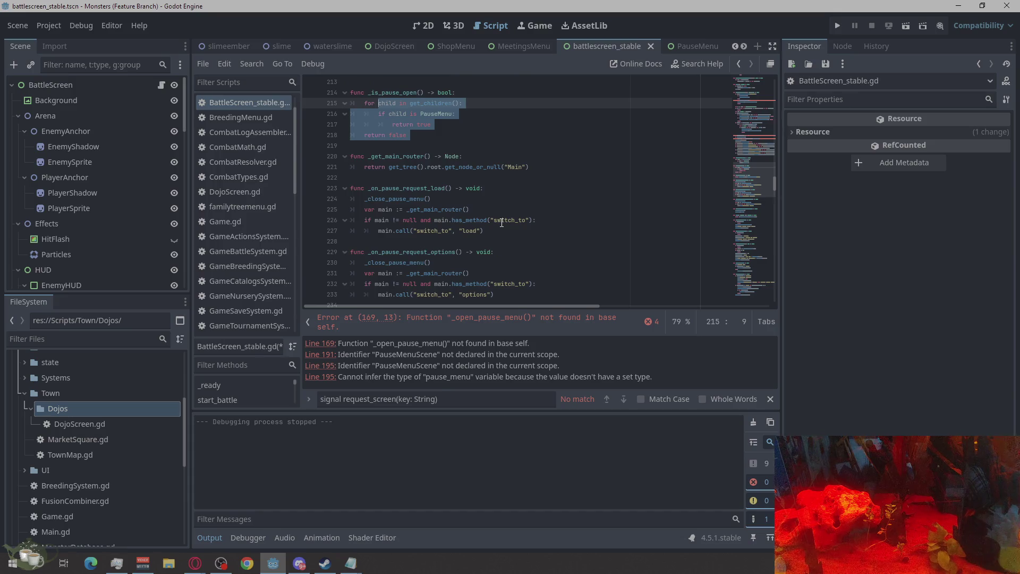
pyautogui.scroll(-2, 501, 223)
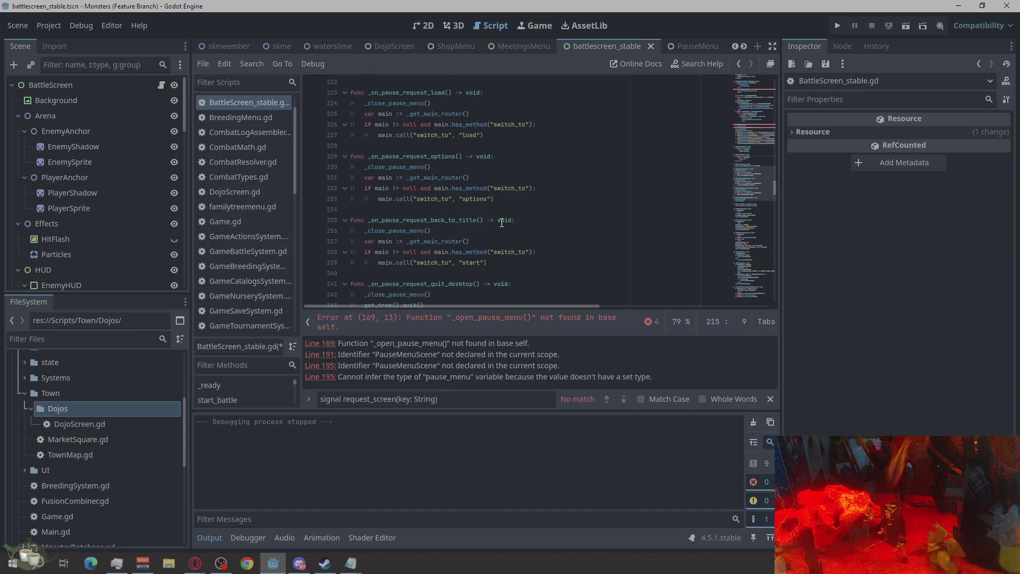
pyautogui.scroll(-2, 502, 223)
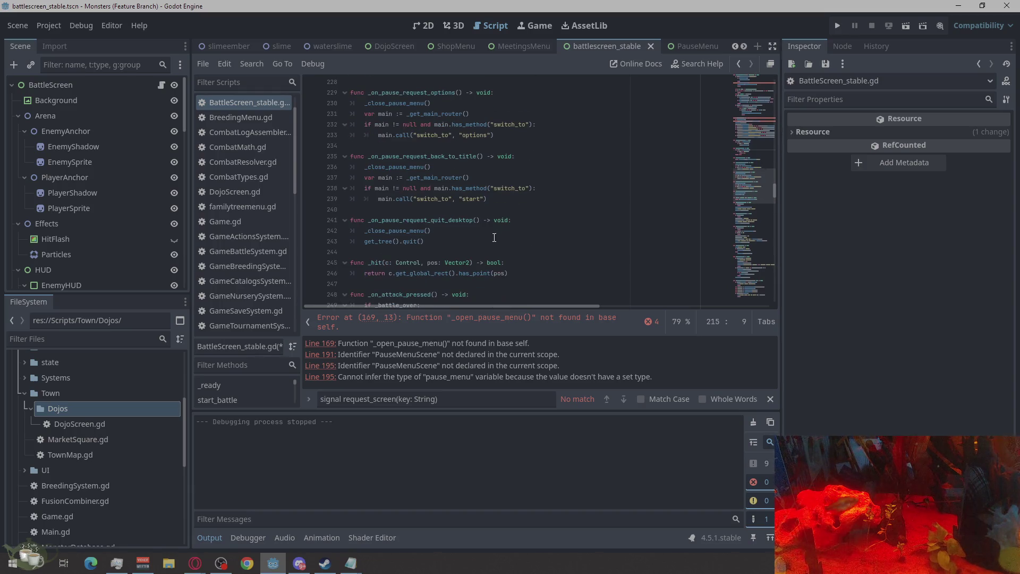
pyautogui.moveTo(436, 244)
pyautogui.mouseDown()
pyautogui.moveTo(396, 225)
pyautogui.moveTo(391, 242)
pyautogui.moveTo(378, 188)
pyautogui.moveTo(378, 222)
pyautogui.moveTo(357, 213)
pyautogui.mouseUp()
pyautogui.scroll(-2, 390, 242)
pyautogui.scroll(6, 378, 188)
pyautogui.scroll(12, 377, 192)
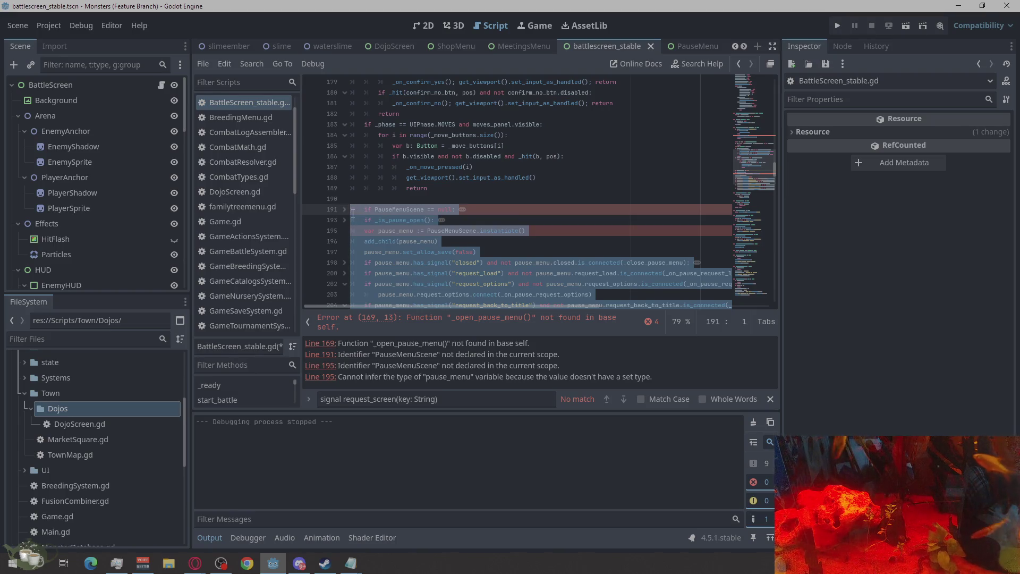
# Delete the selected pause-menu code block and its leftover blank line
pyautogui.press('Delete')
pyautogui.press('BackSpace')
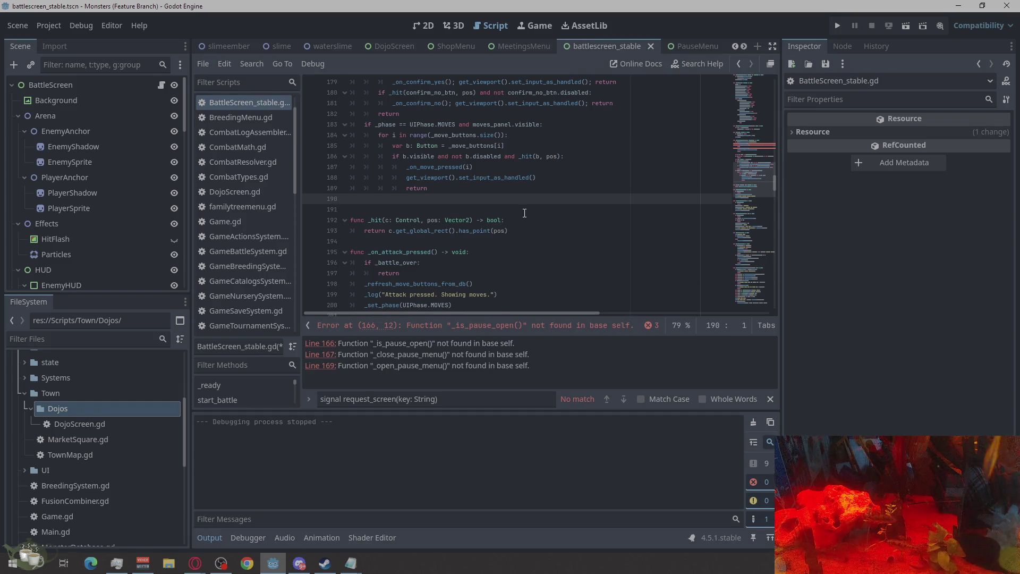
pyautogui.click(652, 326)
# Check the line 166 and 169 missing-function errors, then launch the game with F5
pyautogui.click(649, 381)
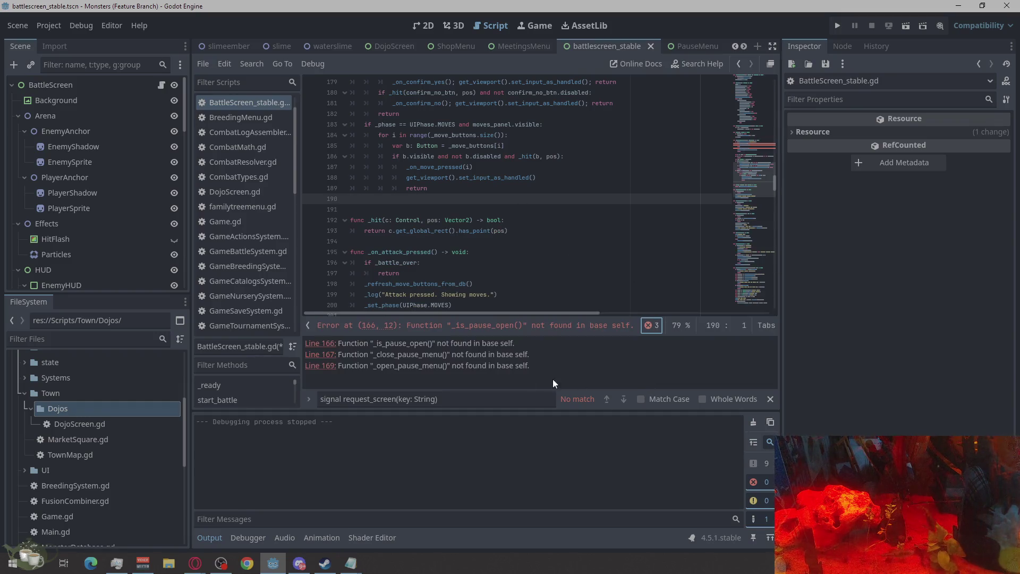
pyautogui.click(314, 343)
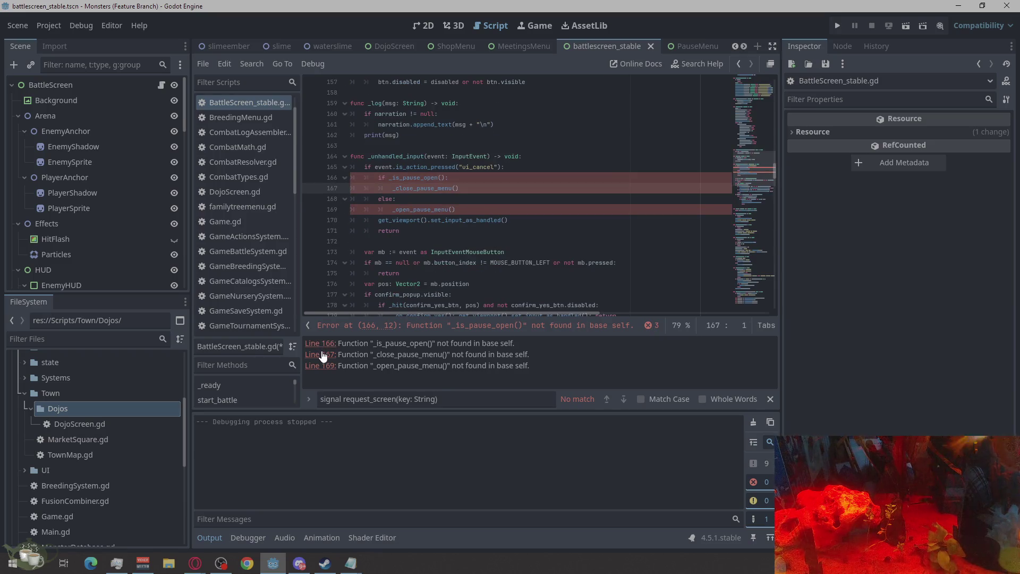
pyautogui.click(321, 366)
pyautogui.press('F5')
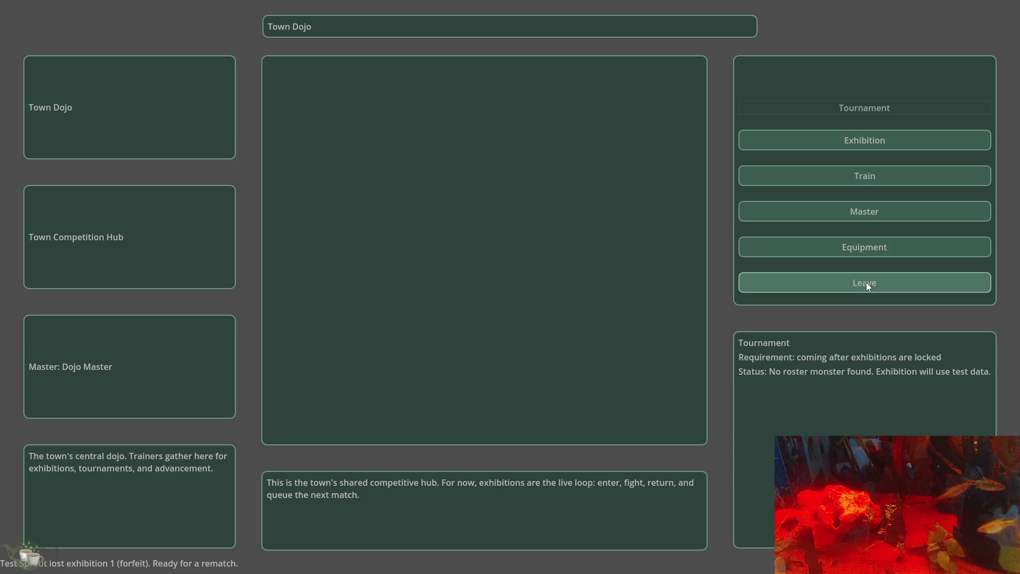
# Start and forfeit a dojo exhibition, leave for Town, and quit from the Esc pause menu
pyautogui.click(881, 138)
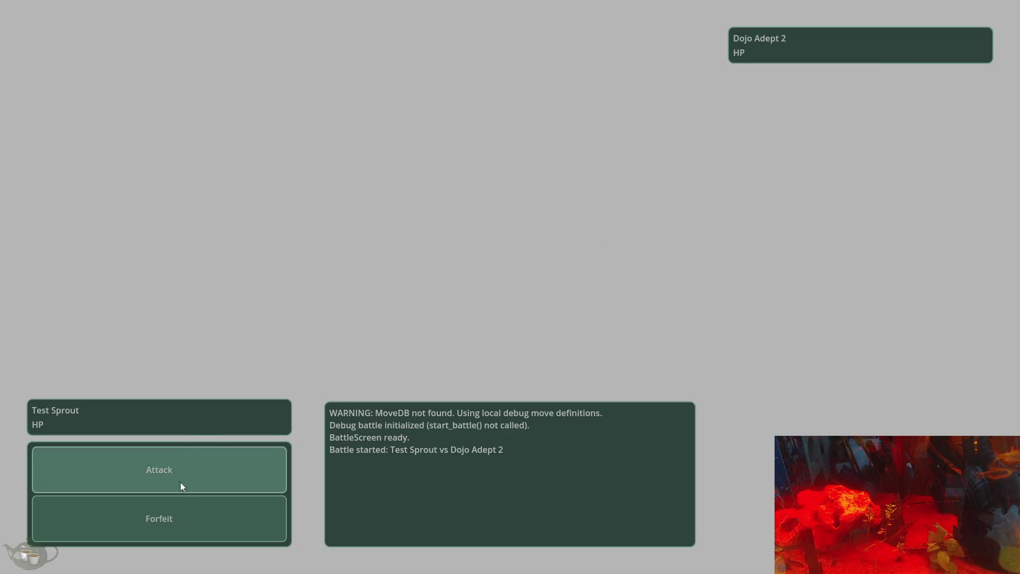
pyautogui.click(165, 518)
pyautogui.click(498, 290)
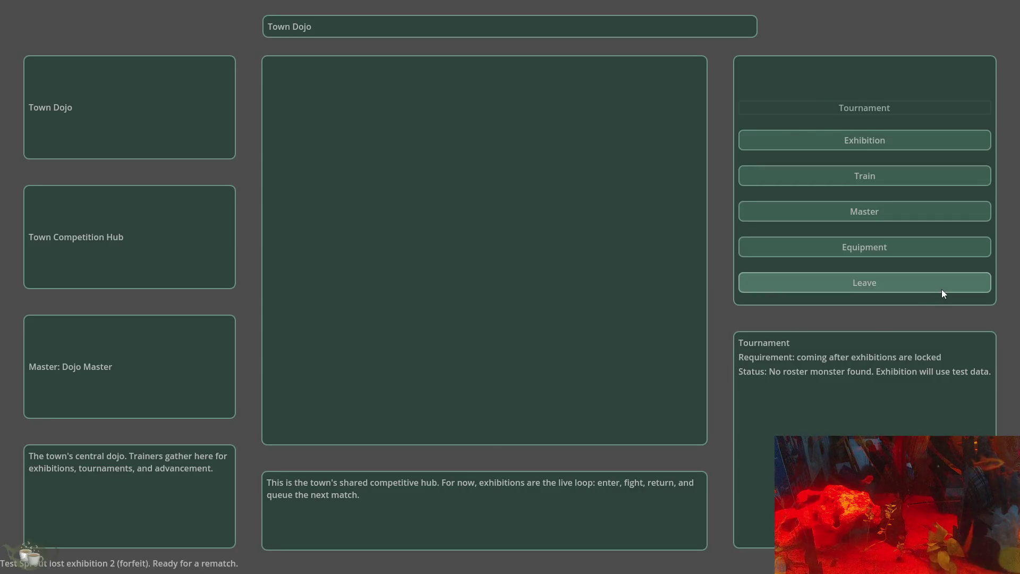
pyautogui.click(942, 289)
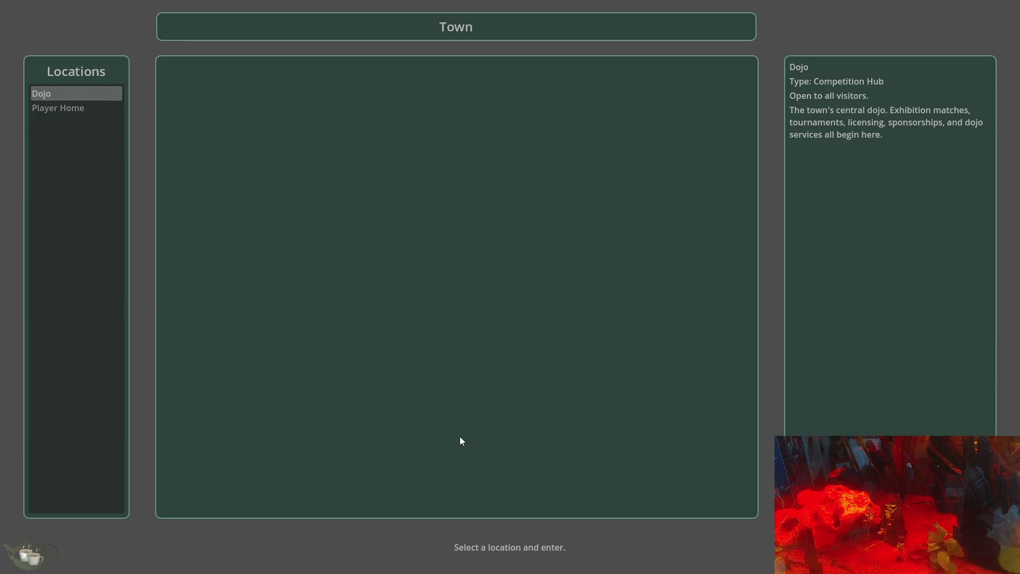
pyautogui.press('Escape')
pyautogui.click(504, 371)
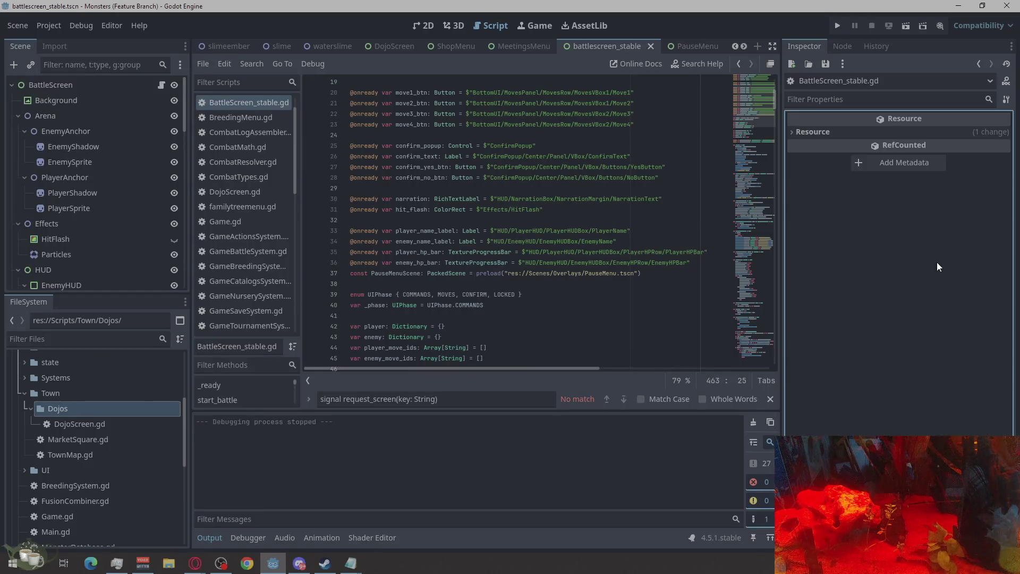
# Overwrite BattleScreen_stable.gd with the pasted 535-line code, save it, and relaunch the project
pyautogui.click(412, 255)
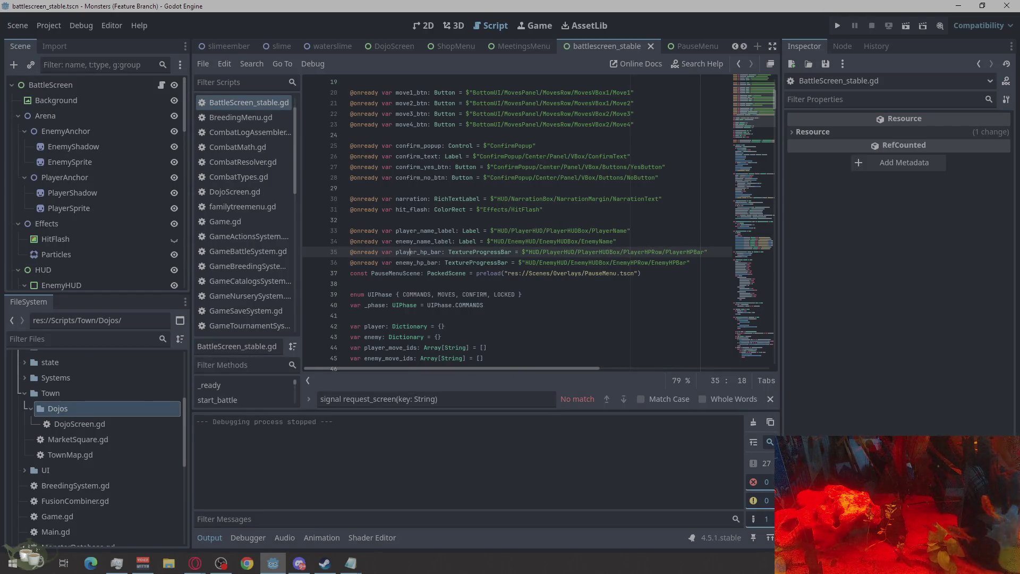
pyautogui.press('super+e')
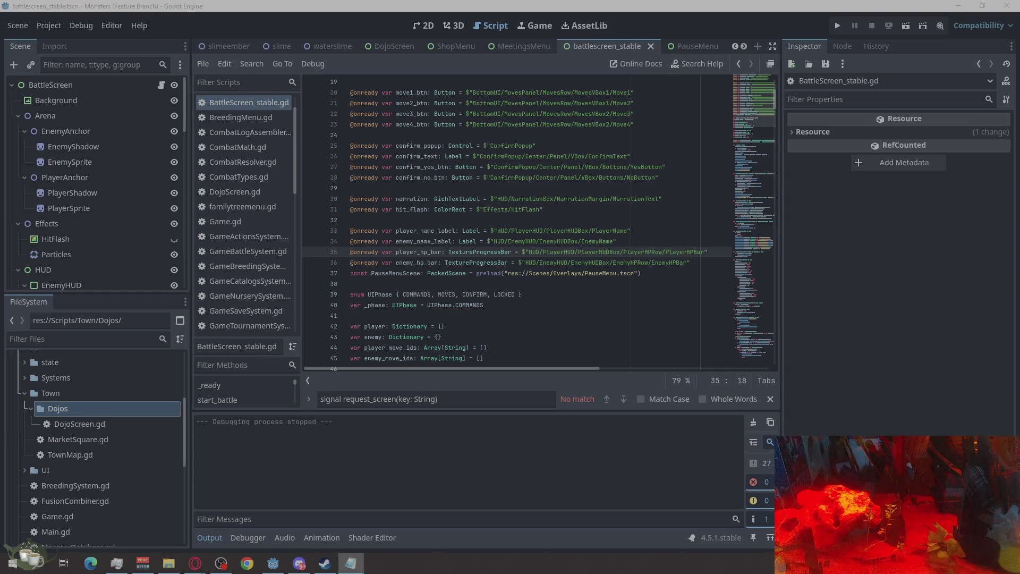
pyautogui.rightClick(452, 237)
pyautogui.click(515, 351)
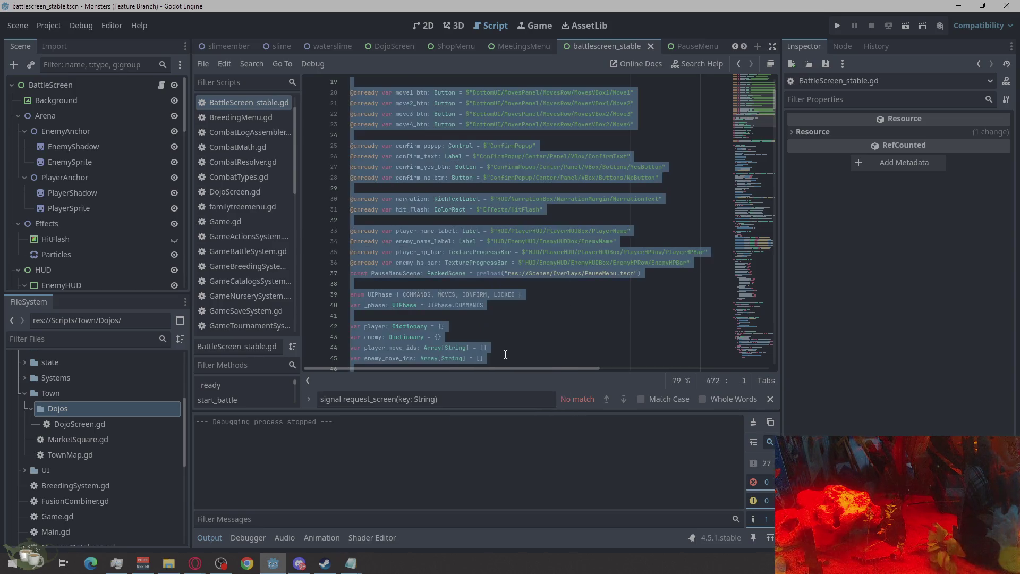
pyautogui.hotkey('ctrl', 'v')
pyautogui.hotkey('ctrl', 's')
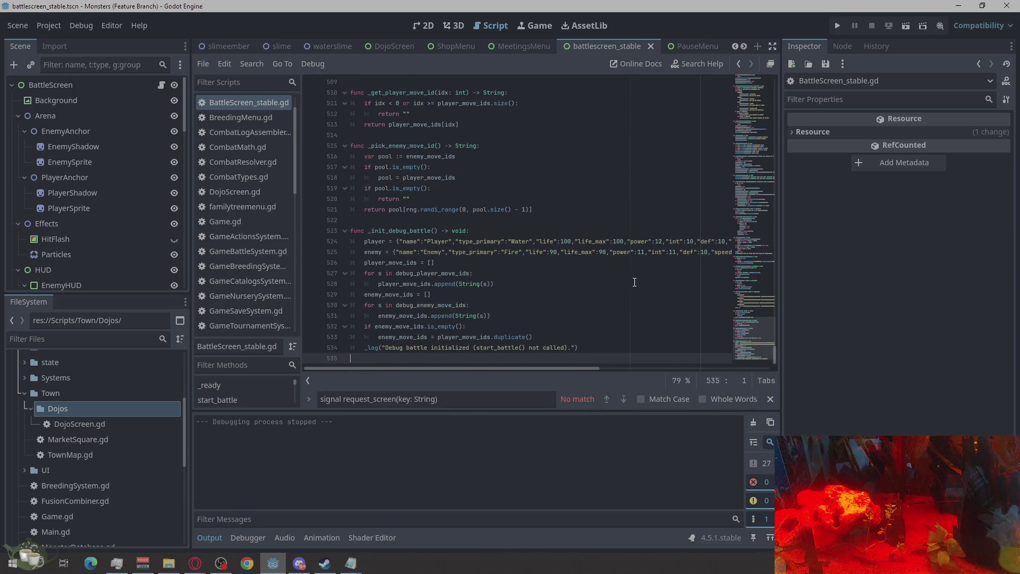
pyautogui.click(837, 26)
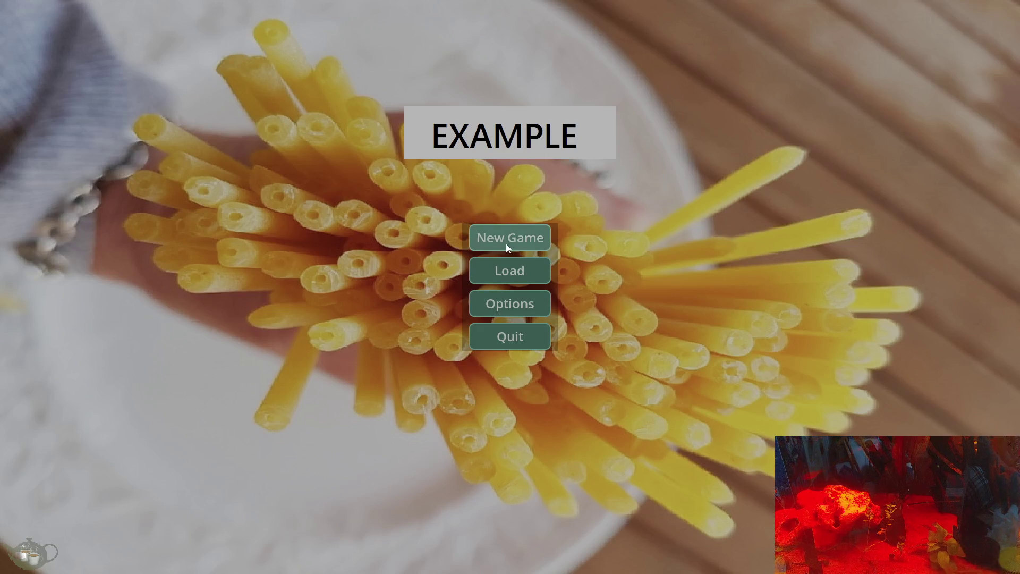
# Start the game, enter the Town Dojo exhibition, attack with Ember Lash, then forfeit
pyautogui.click(505, 242)
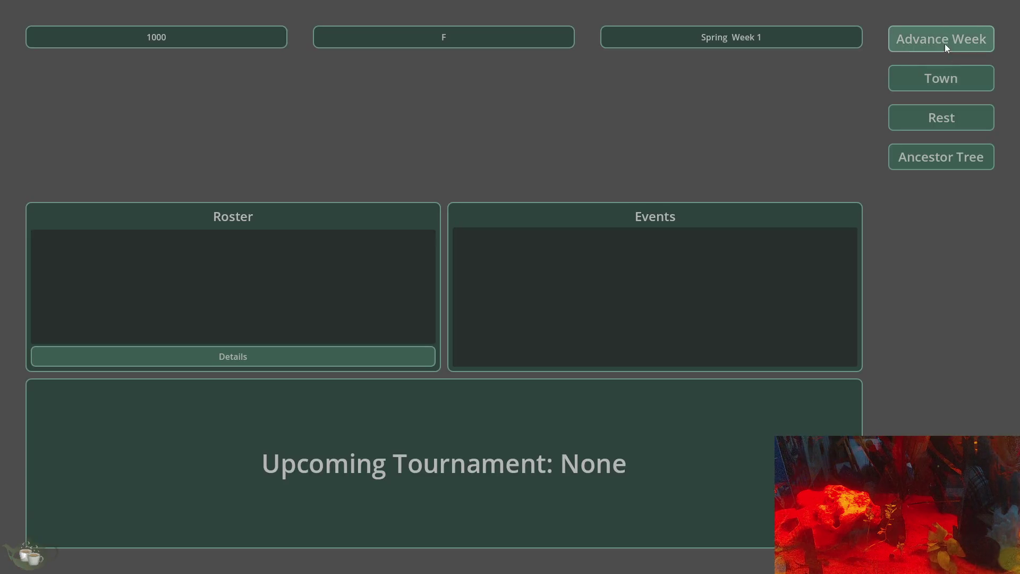
pyautogui.click(905, 83)
pyautogui.press('Return')
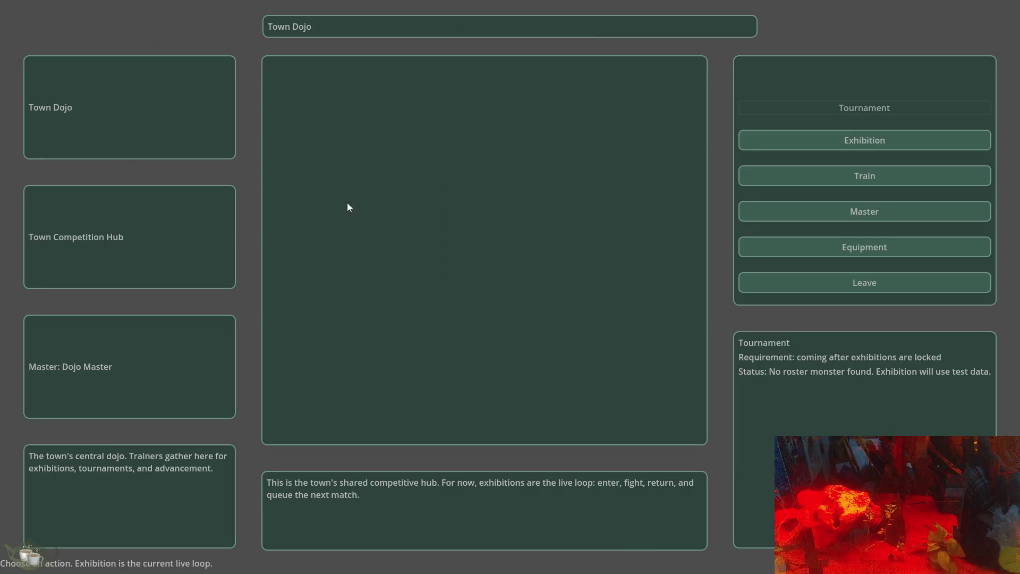
pyautogui.click(906, 137)
pyautogui.click(190, 474)
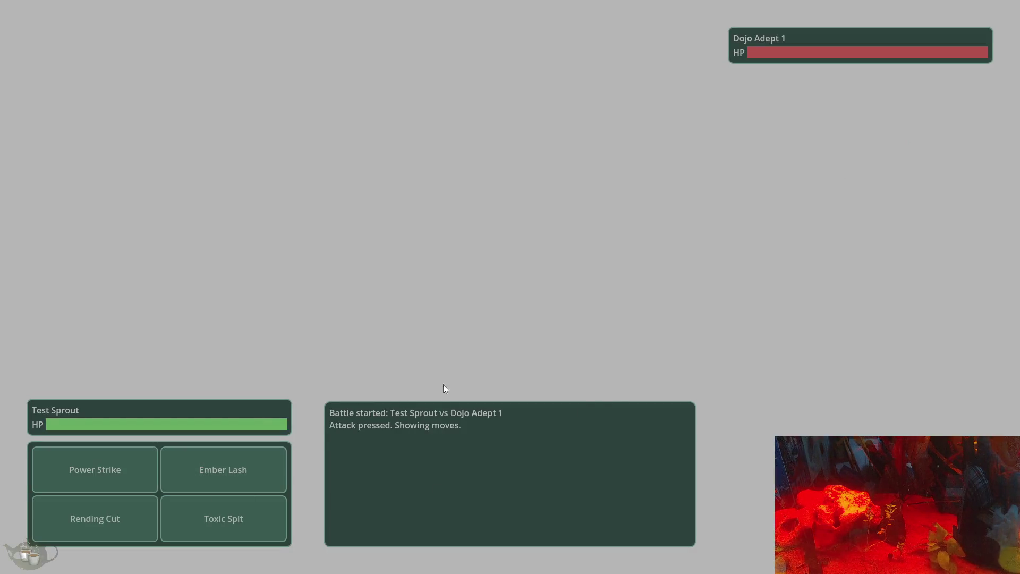
pyautogui.click(244, 480)
pyautogui.click(498, 295)
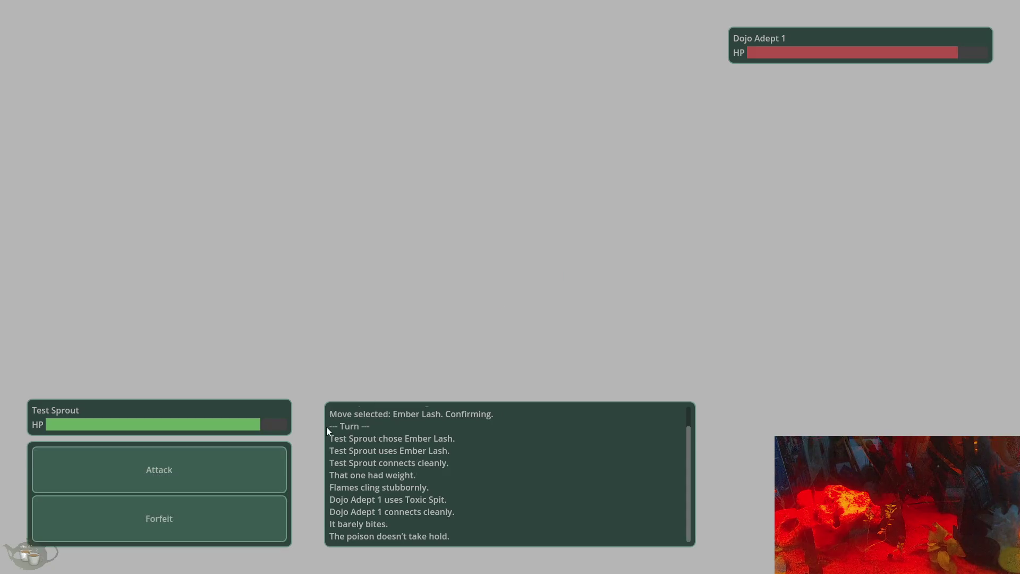
pyautogui.click(159, 514)
pyautogui.click(496, 290)
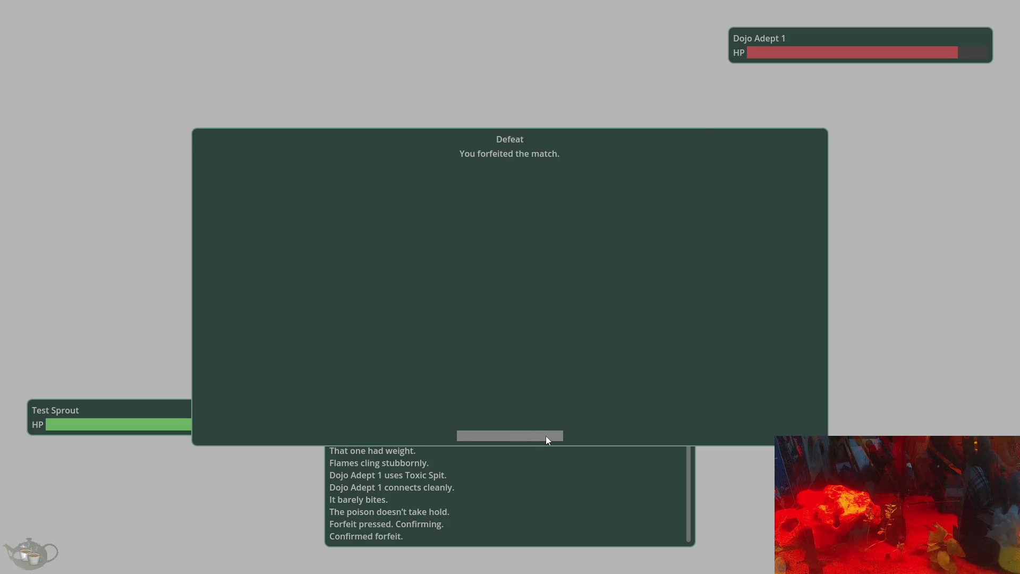
pyautogui.click(546, 435)
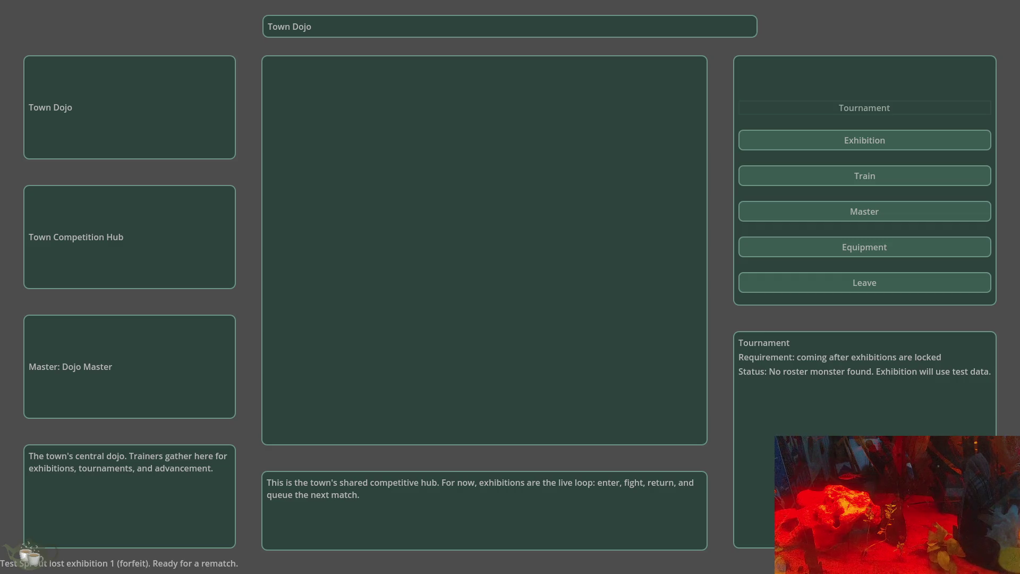
# Start a second exhibition, pause and resume with Esc, then forfeit it
pyautogui.click(872, 138)
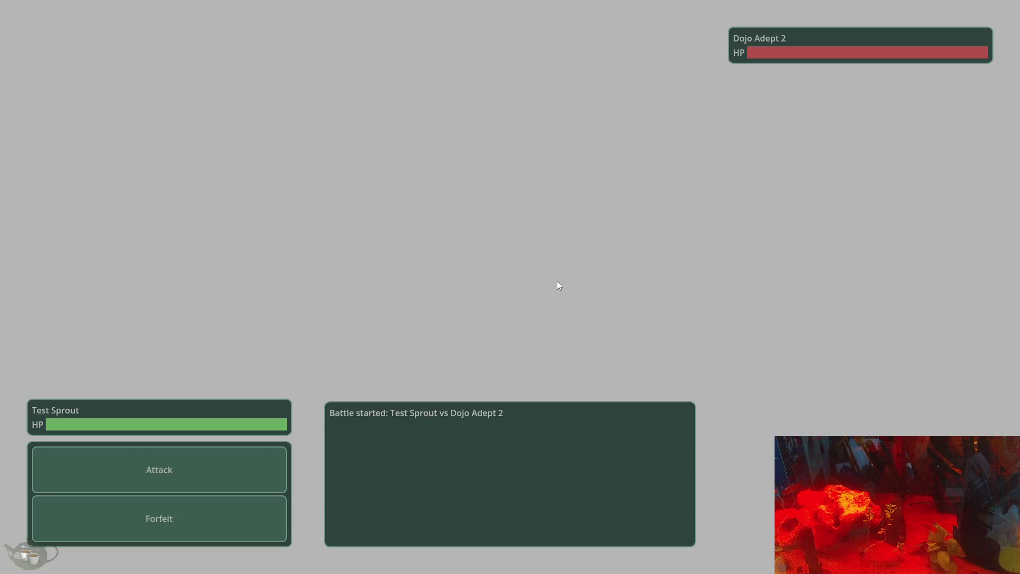
pyautogui.press('Escape')
pyautogui.press('Escape')
pyautogui.press('Escape')
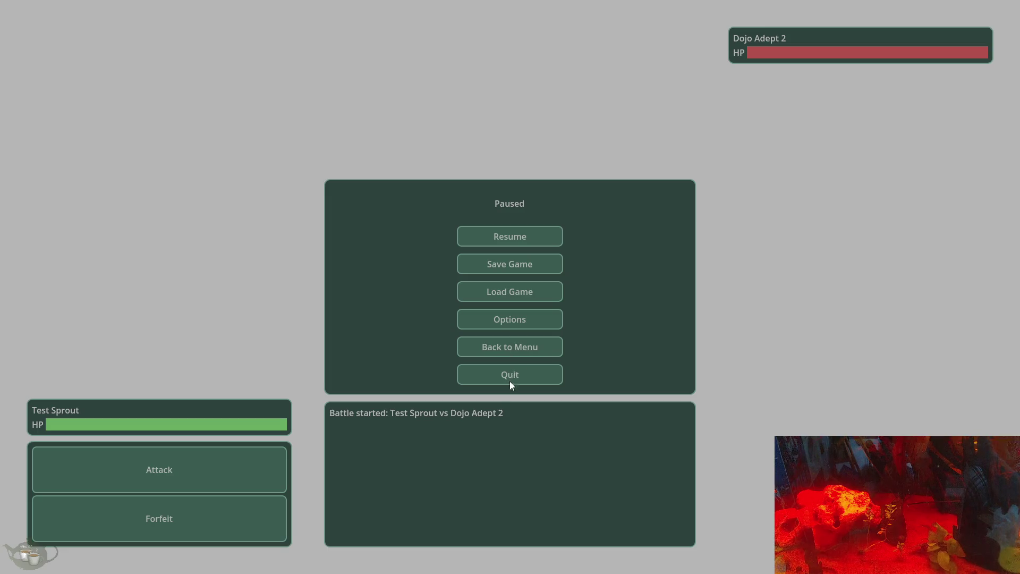
pyautogui.press('Escape')
pyautogui.click(170, 517)
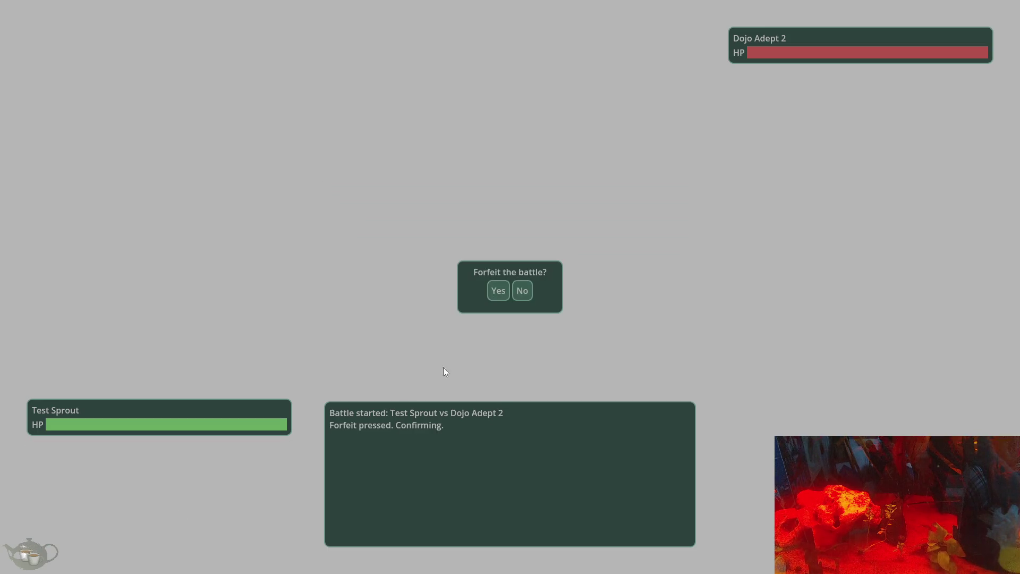
pyautogui.click(507, 291)
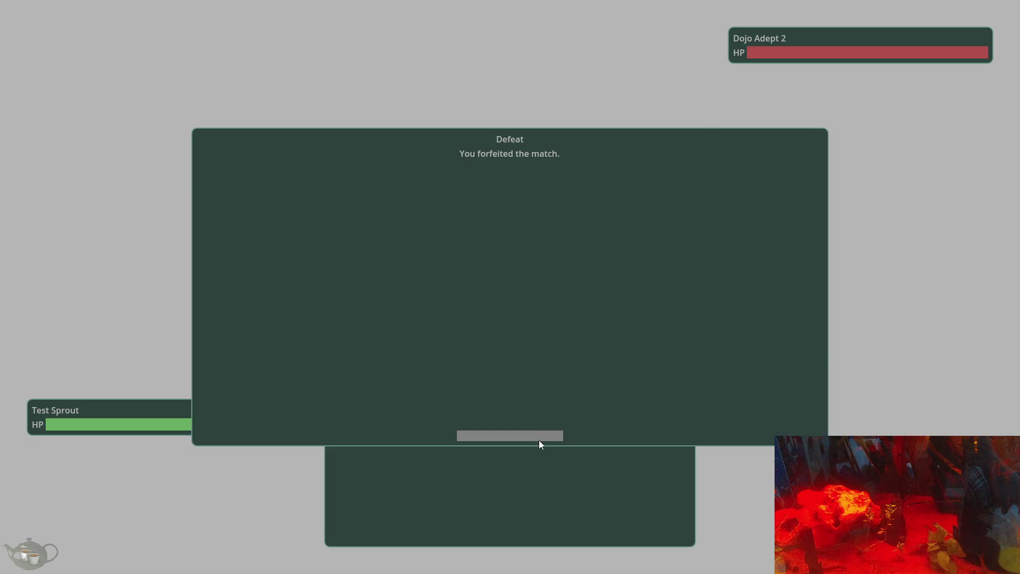
pyautogui.click(539, 439)
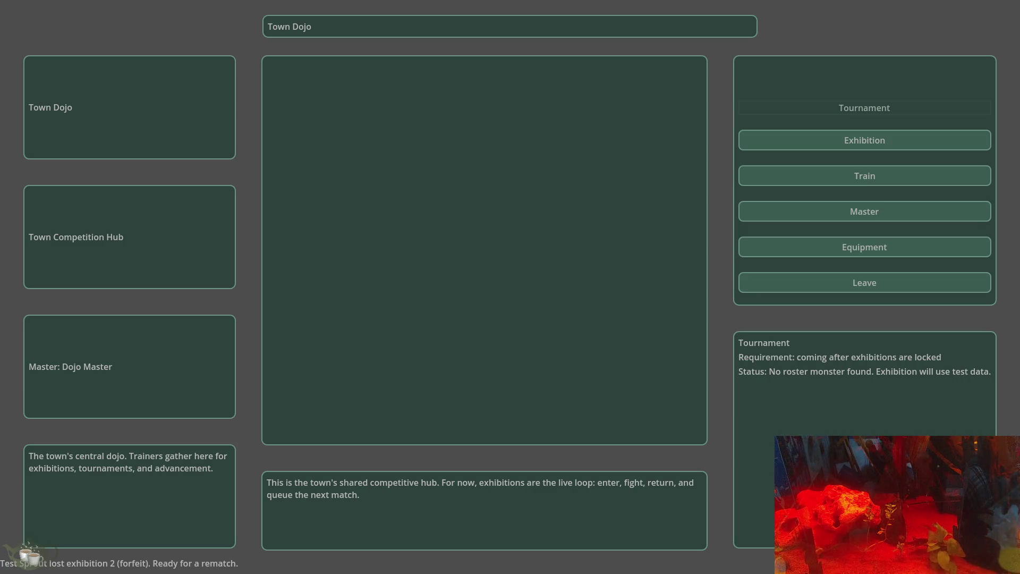
# Leave the dojo for Town, then quit the game from the Esc pause menu
pyautogui.click(893, 282)
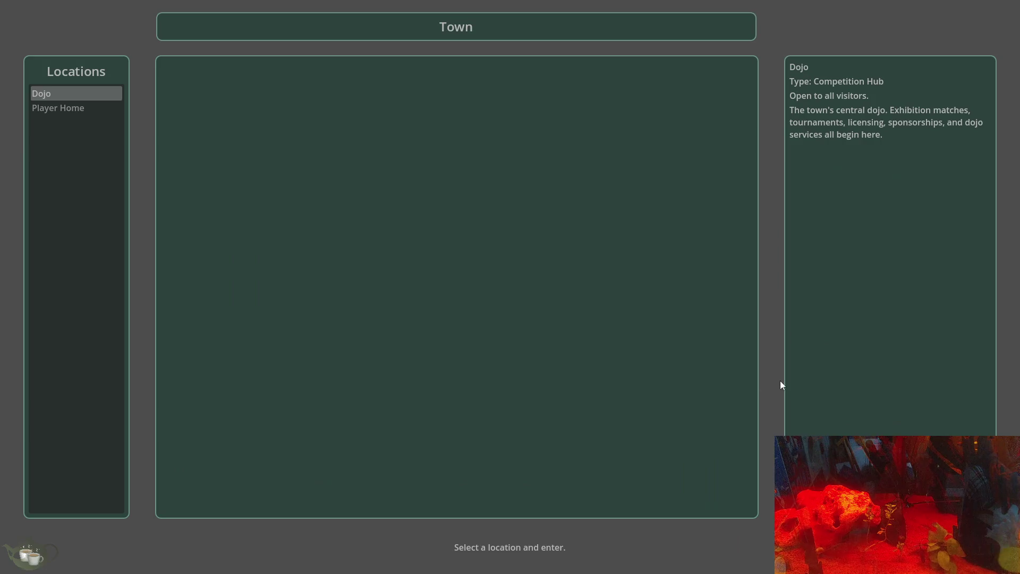
pyautogui.press('Escape')
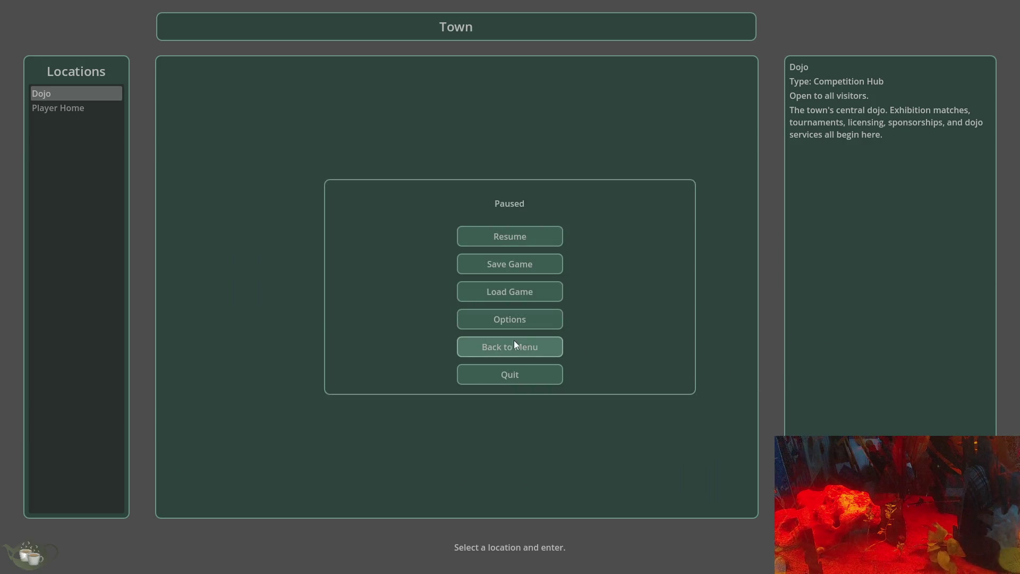
pyautogui.click(510, 373)
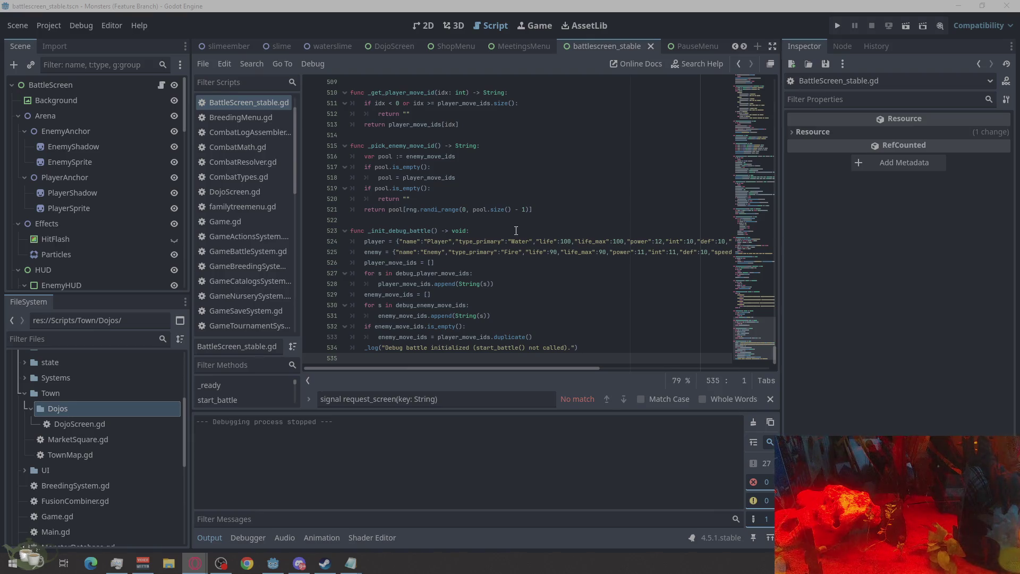
# Scroll BattleScreen_stable.gd to the top, then down to the var declarations and _ready()
pyautogui.scroll(8, 494, 237)
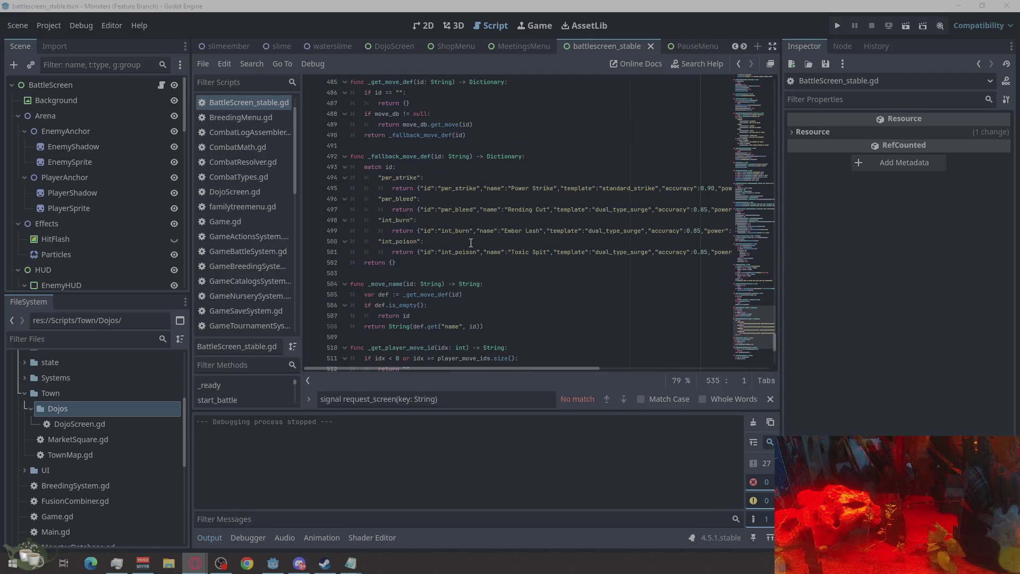
pyautogui.scroll(20, 471, 243)
pyautogui.scroll(20, 476, 242)
pyautogui.scroll(20, 477, 243)
pyautogui.scroll(10, 477, 242)
pyautogui.scroll(-10, 476, 243)
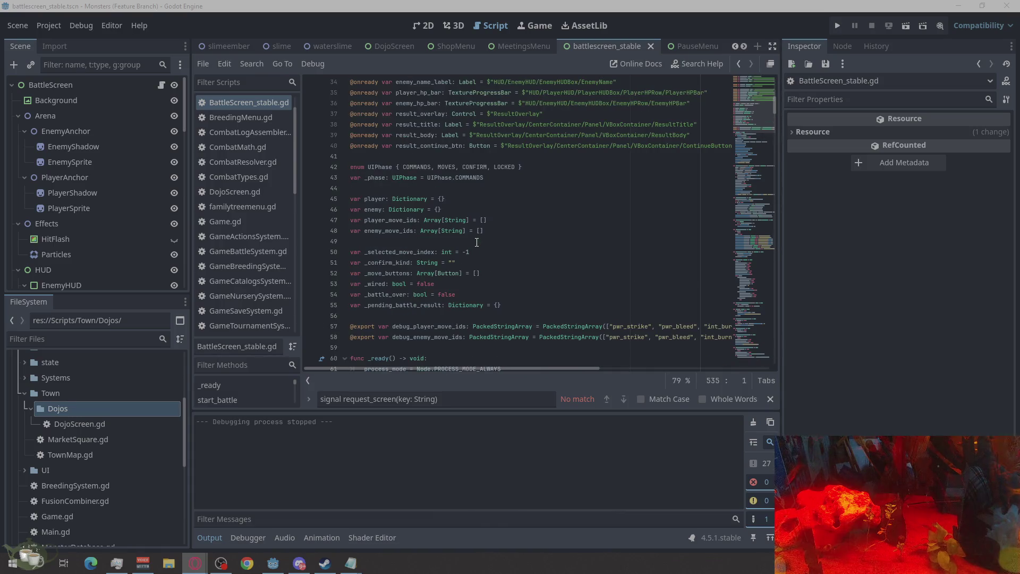
pyautogui.scroll(-3, 477, 243)
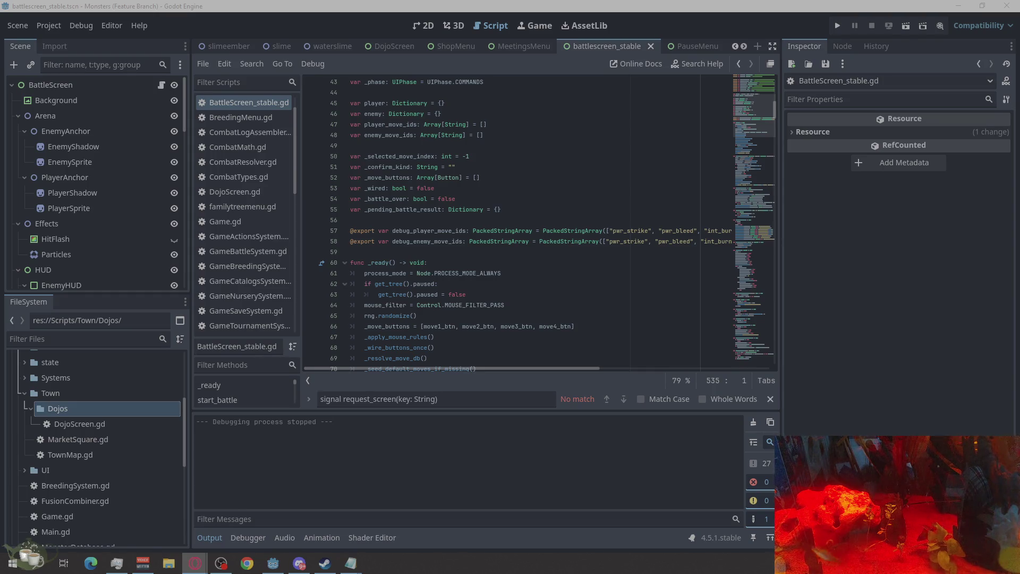
pyautogui.tripleClick(444, 407)
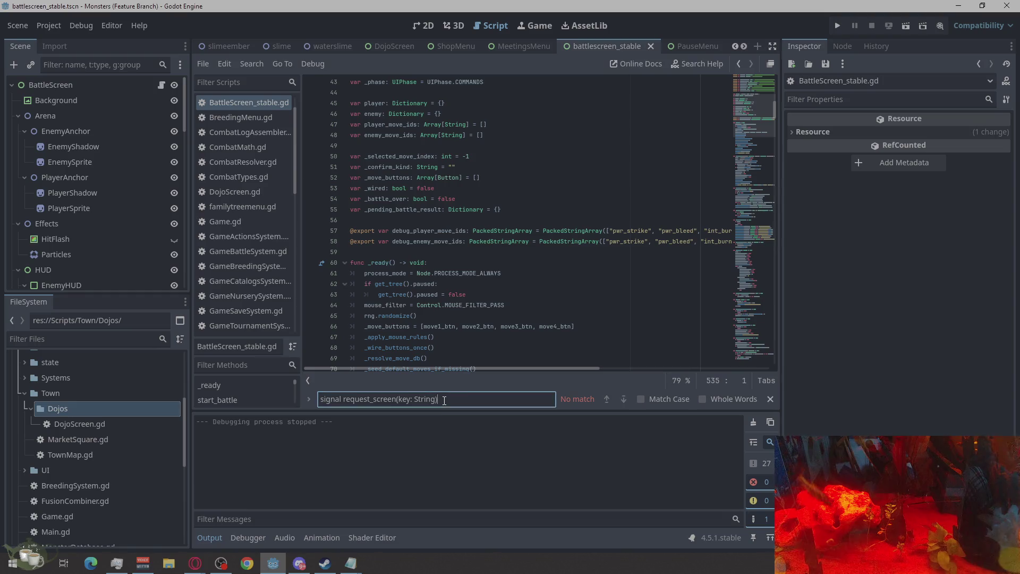
# Search the script for the _input function, broadening to all func definitions and stepping through matches
pyautogui.write('func _input(event):')
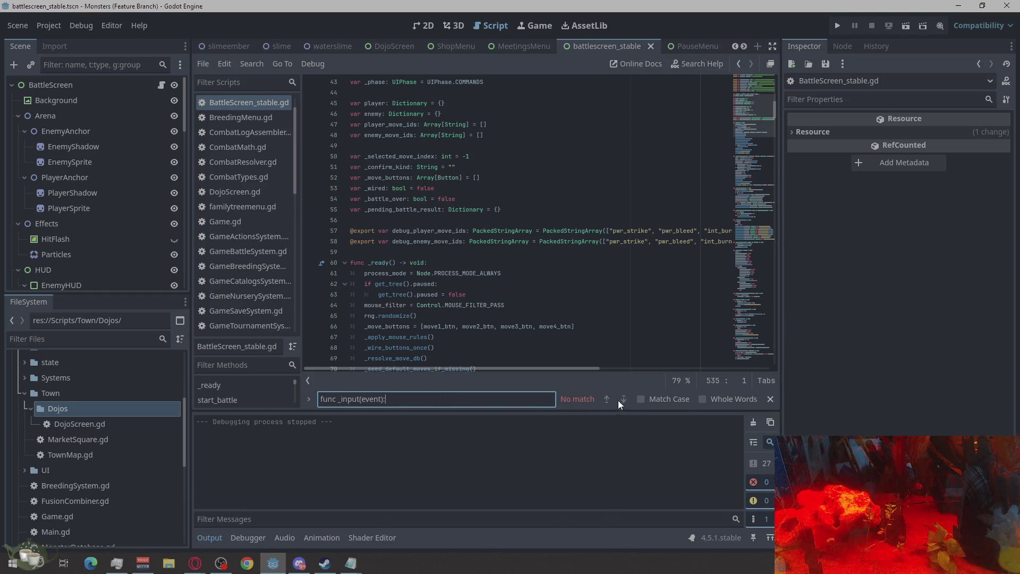
pyautogui.moveTo(387, 400)
pyautogui.mouseDown()
pyautogui.moveTo(349, 404)
pyautogui.moveTo(359, 414)
pyautogui.mouseUp()
pyautogui.press('BackSpace')
pyautogui.press('BackSpace')
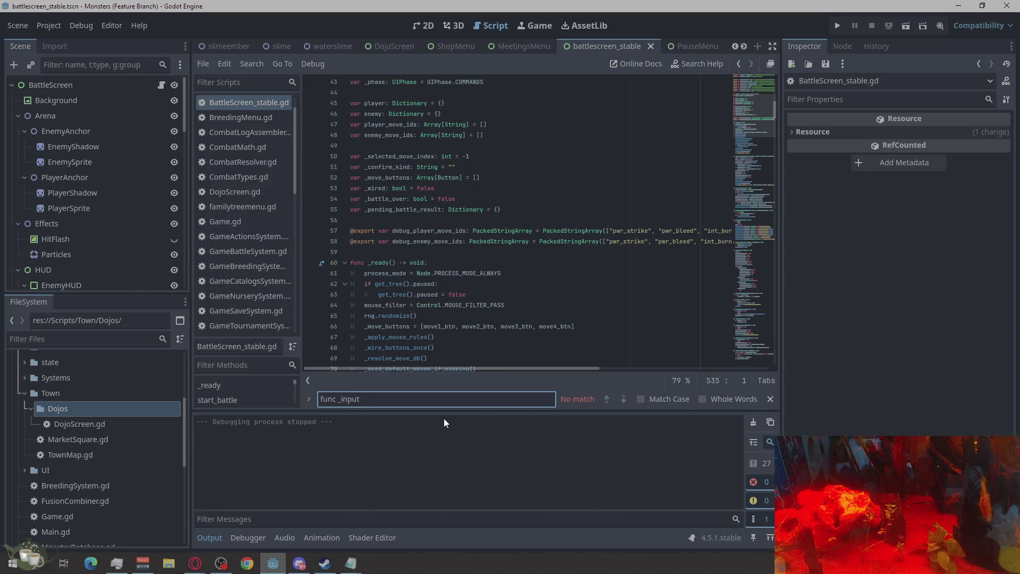
pyautogui.press('BackSpace')
pyautogui.press('BackSpace')
pyautogui.press('BackSpace')
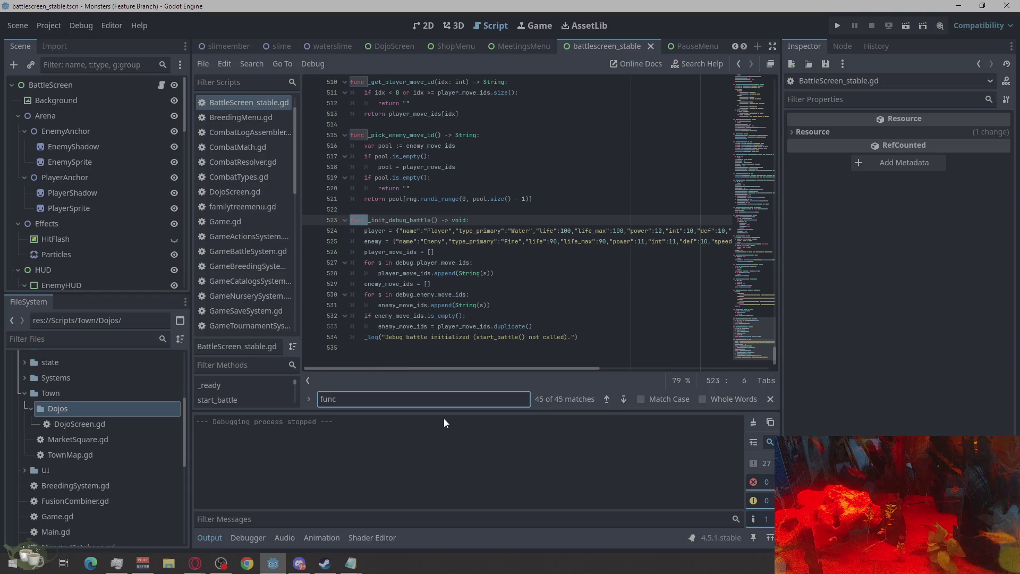
pyautogui.press('BackSpace')
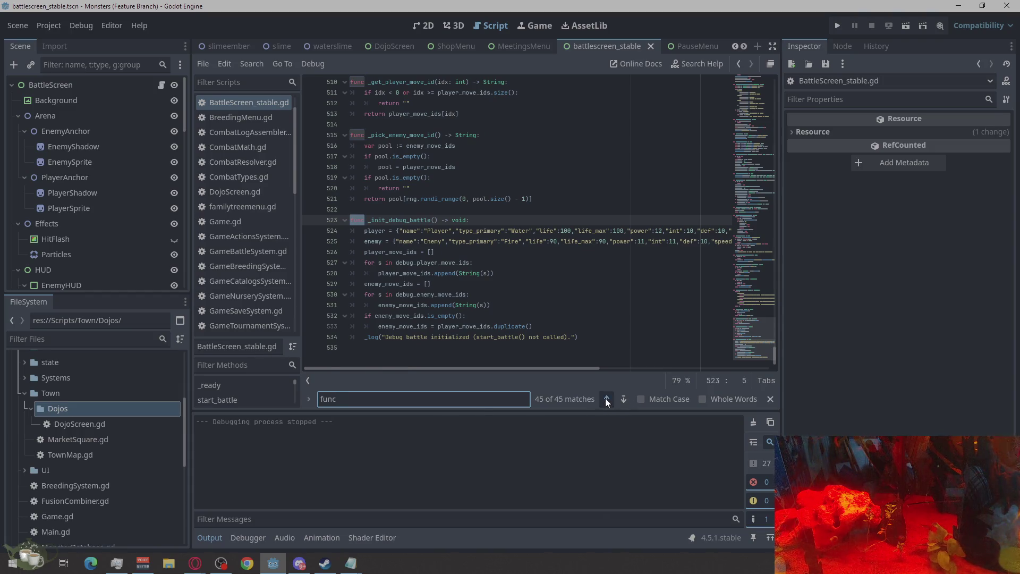
pyautogui.click(606, 399)
pyautogui.doubleClick(606, 399)
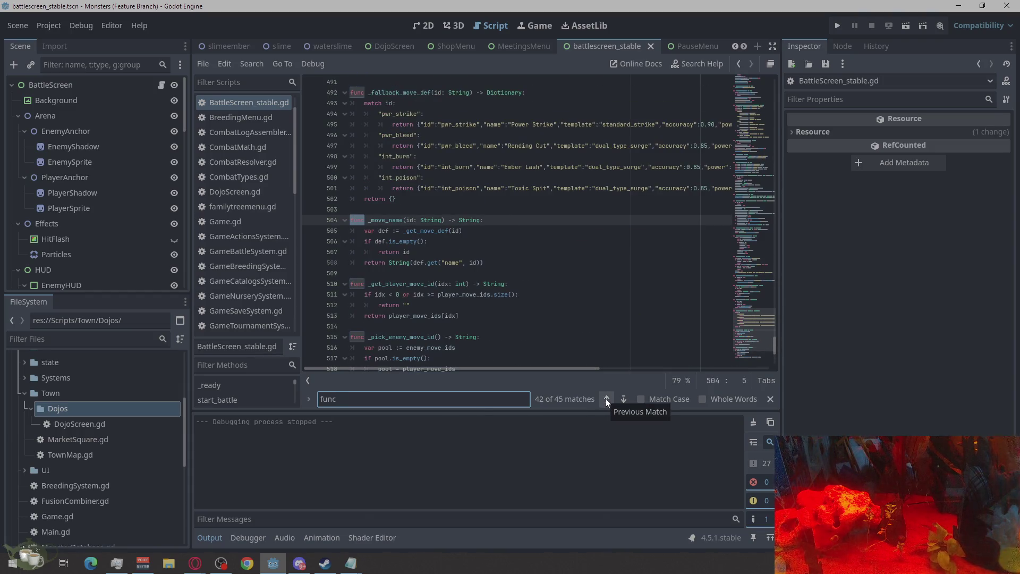
pyautogui.click(486, 397)
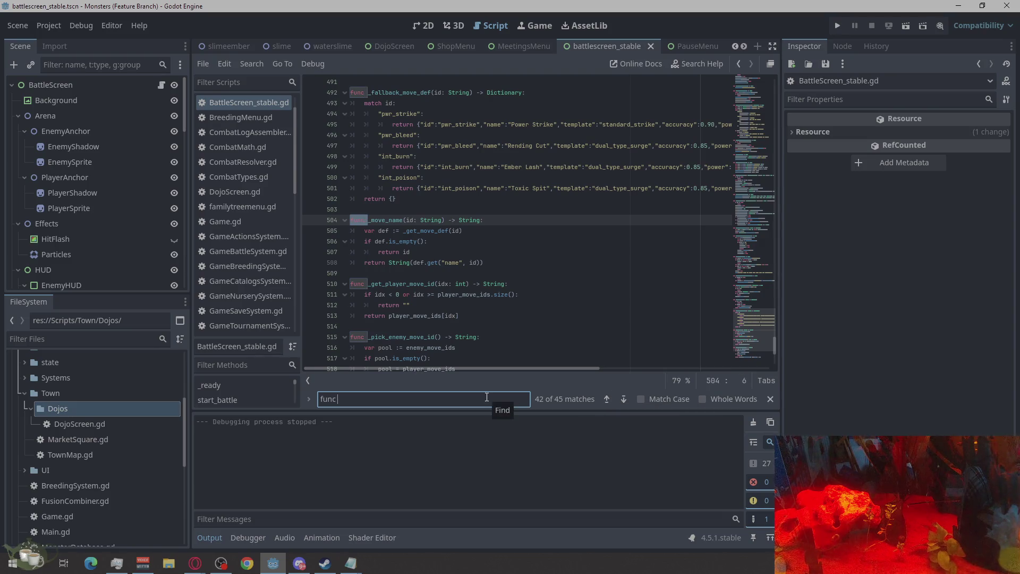
pyautogui.write('_')
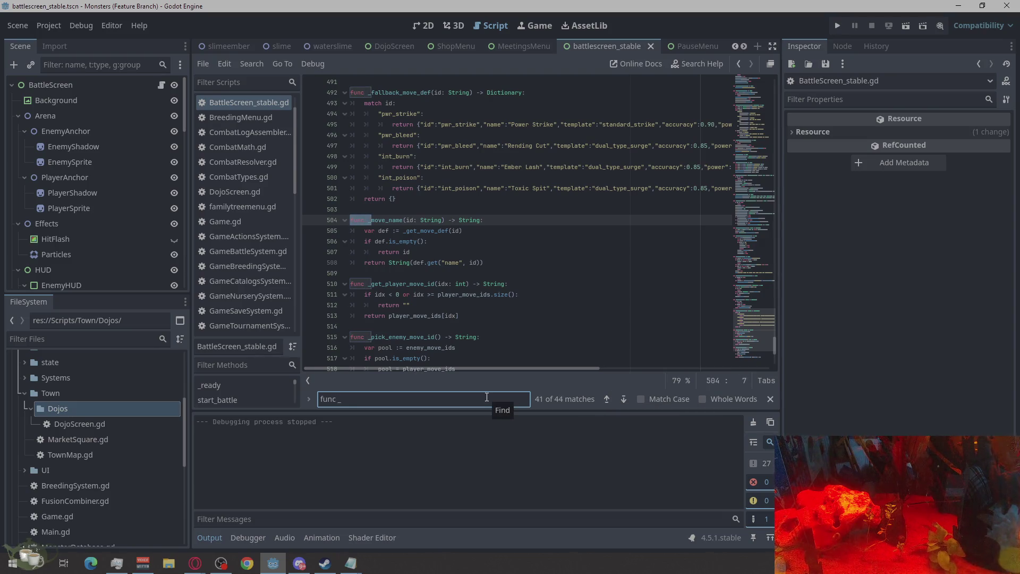
pyautogui.write('in')
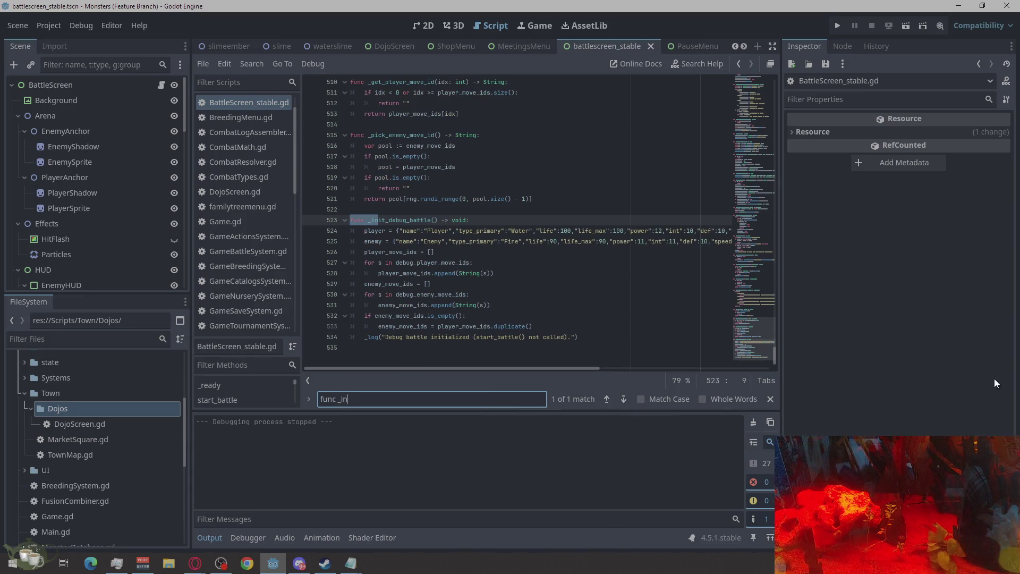
pyautogui.press('BackSpace')
pyautogui.press('BackSpace')
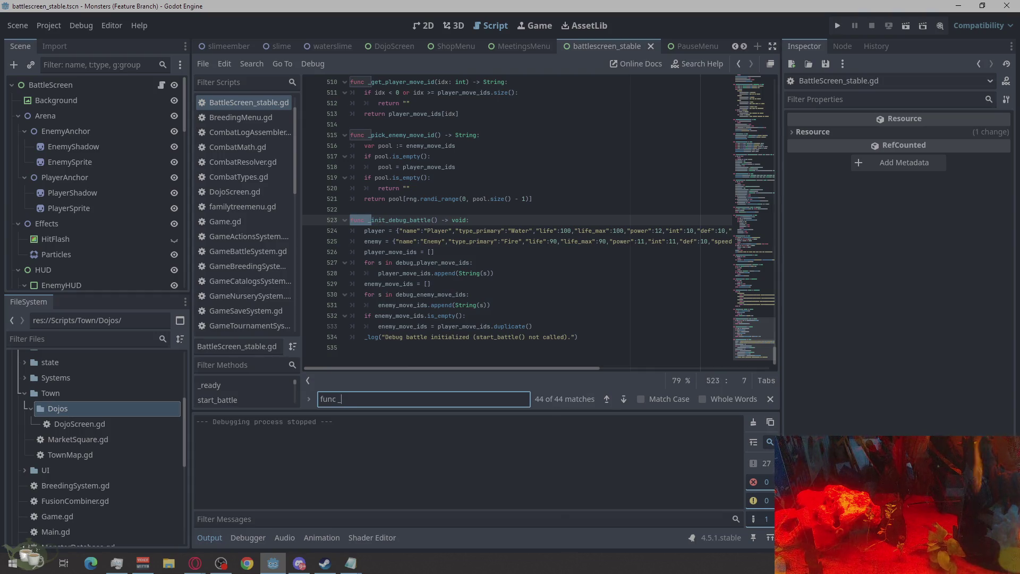
pyautogui.write('open')
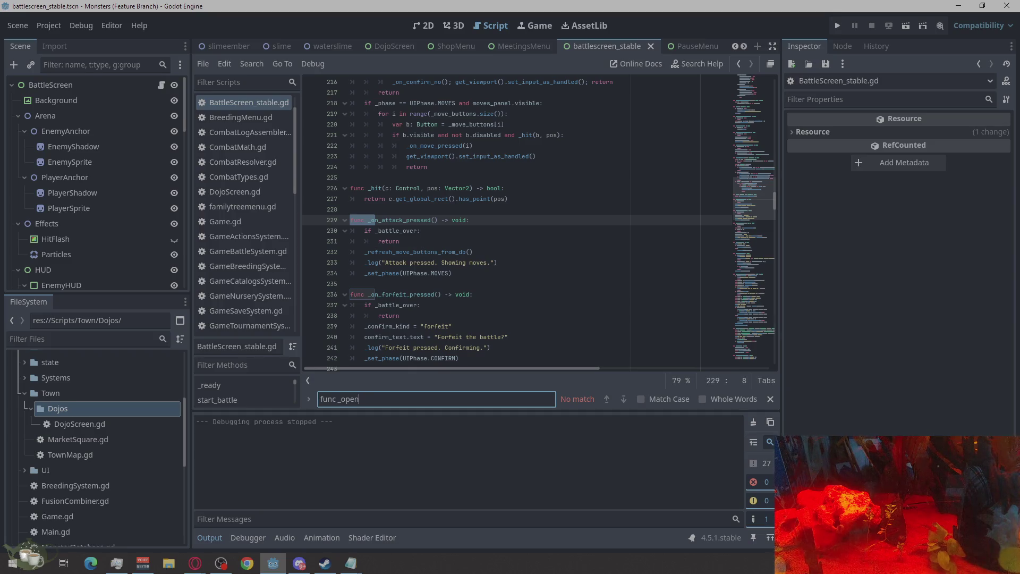
# Search the script for 'Var pas', then clear the search field
pyautogui.hotkey('alt', 'Tab')
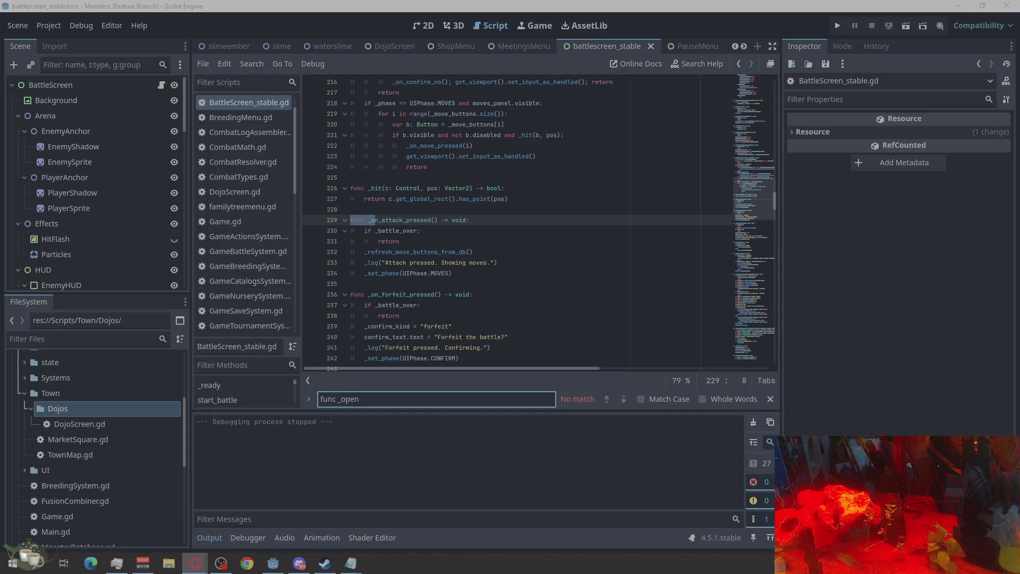
pyautogui.click(402, 403)
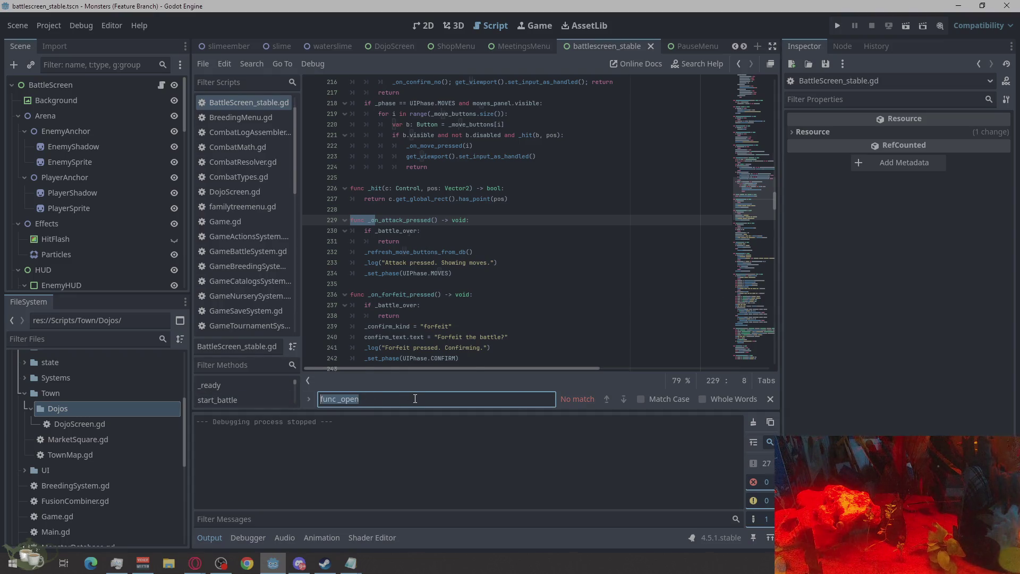
pyautogui.write('Var')
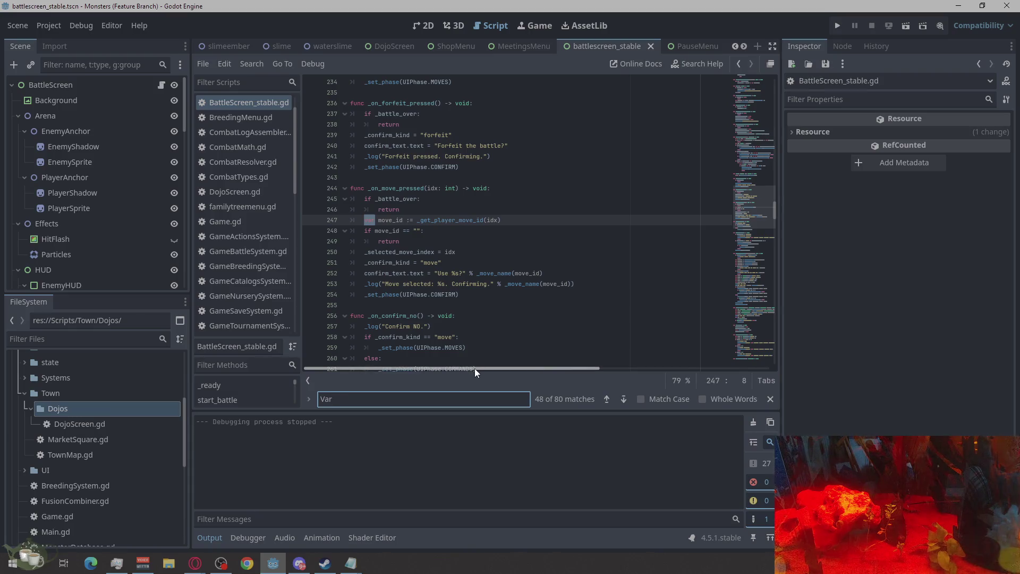
pyautogui.write(' pas')
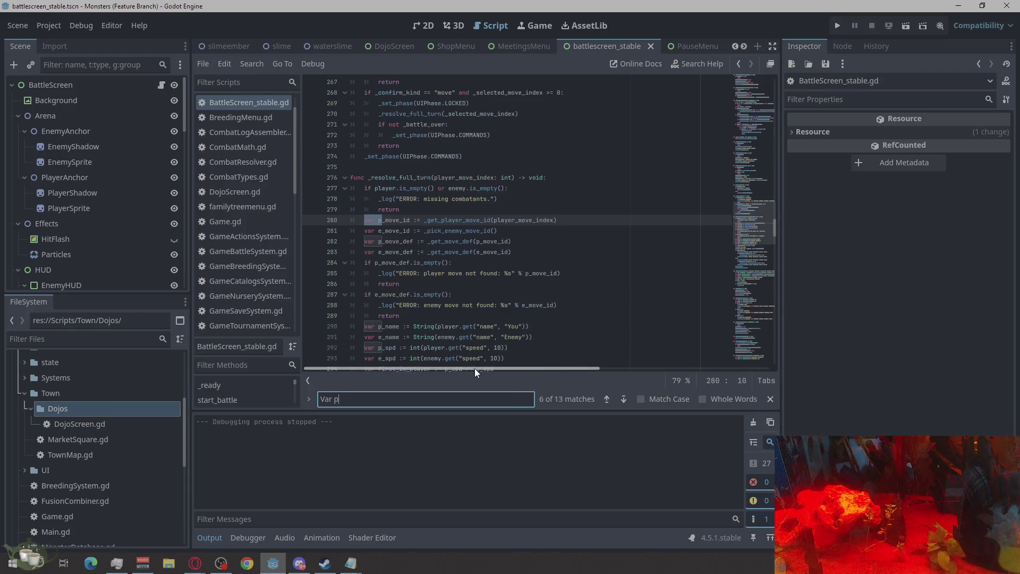
pyautogui.press('BackSpace')
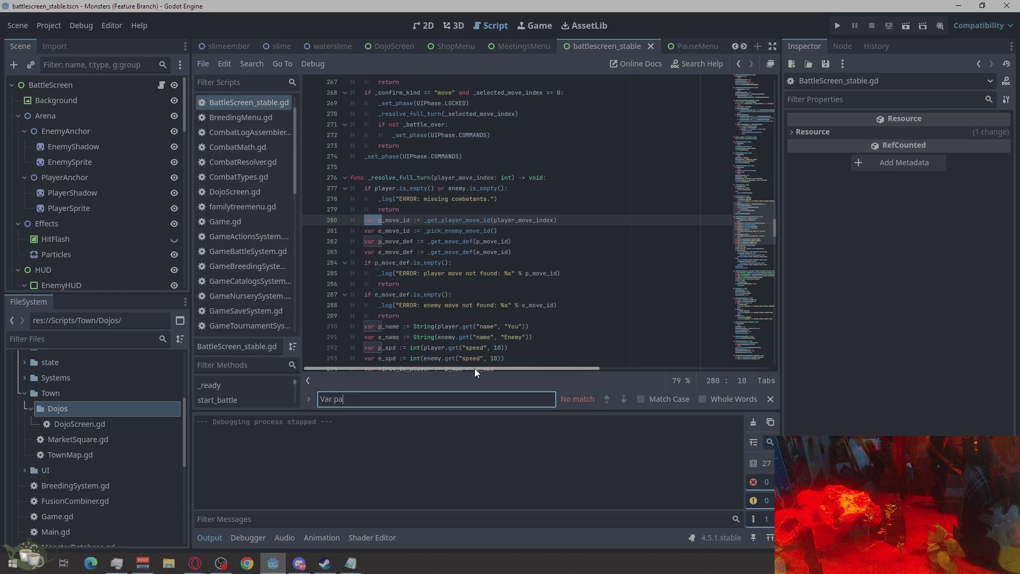
pyautogui.write('u')
pyautogui.press('BackSpace')
pyautogui.press('BackSpace')
pyautogui.press('BackSpace')
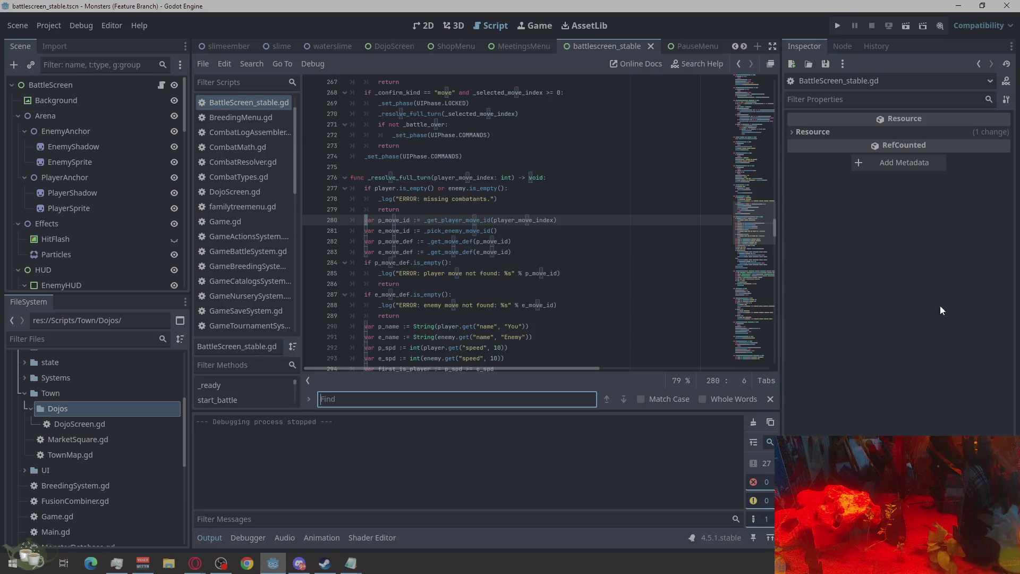
# Search for 'ESC', jump to the second match, and place the caret on the _ready header
pyautogui.scroll(10, 548, 266)
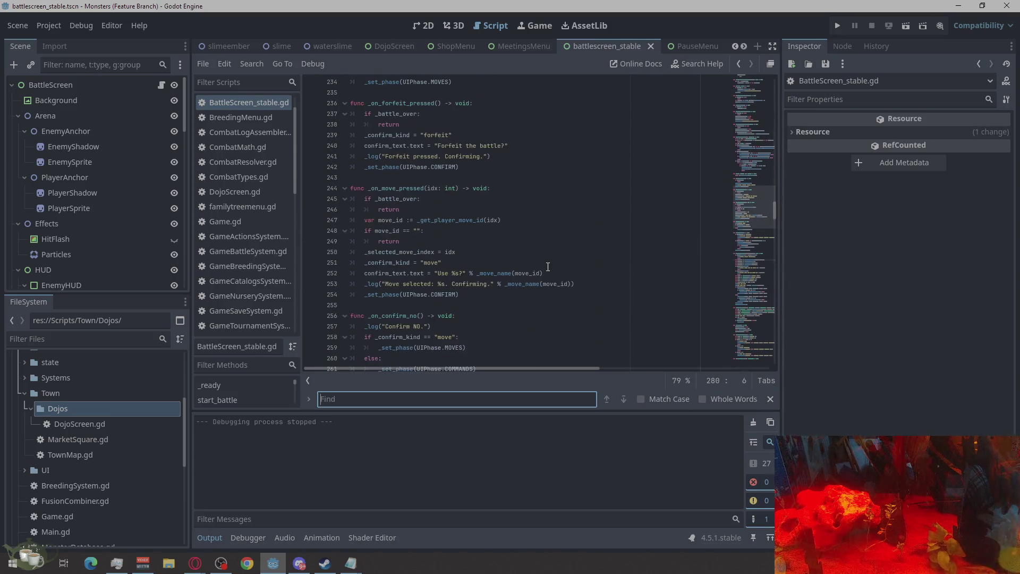
pyautogui.scroll(6, 548, 267)
pyautogui.scroll(-3, 547, 278)
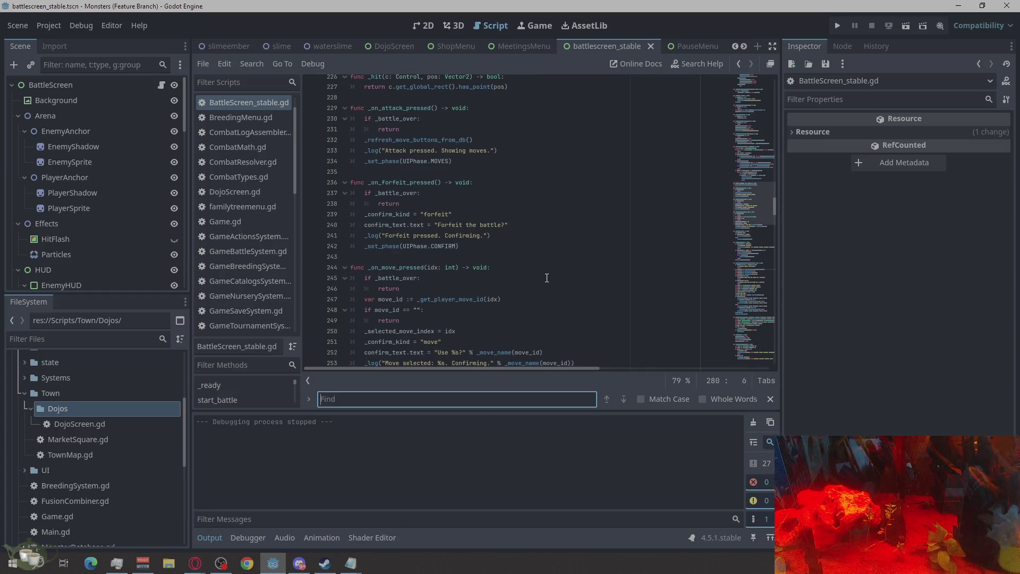
pyautogui.scroll(2, 547, 277)
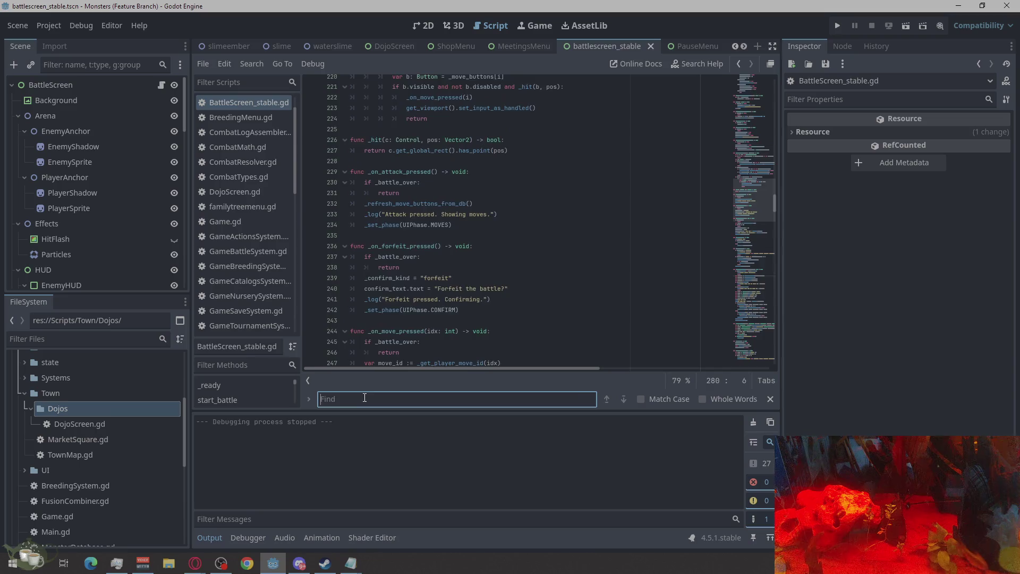
pyautogui.write('ESC')
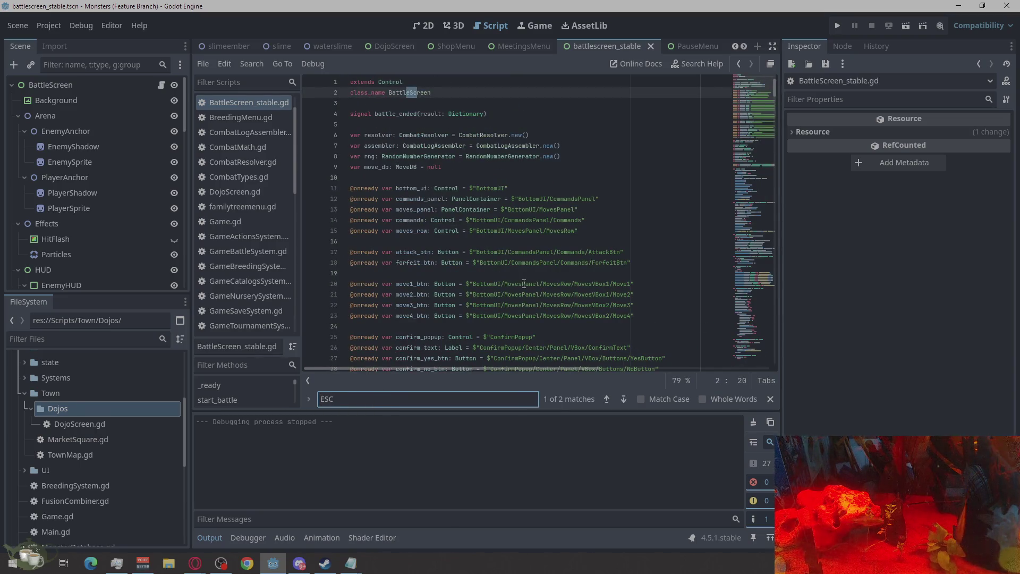
pyautogui.click(623, 399)
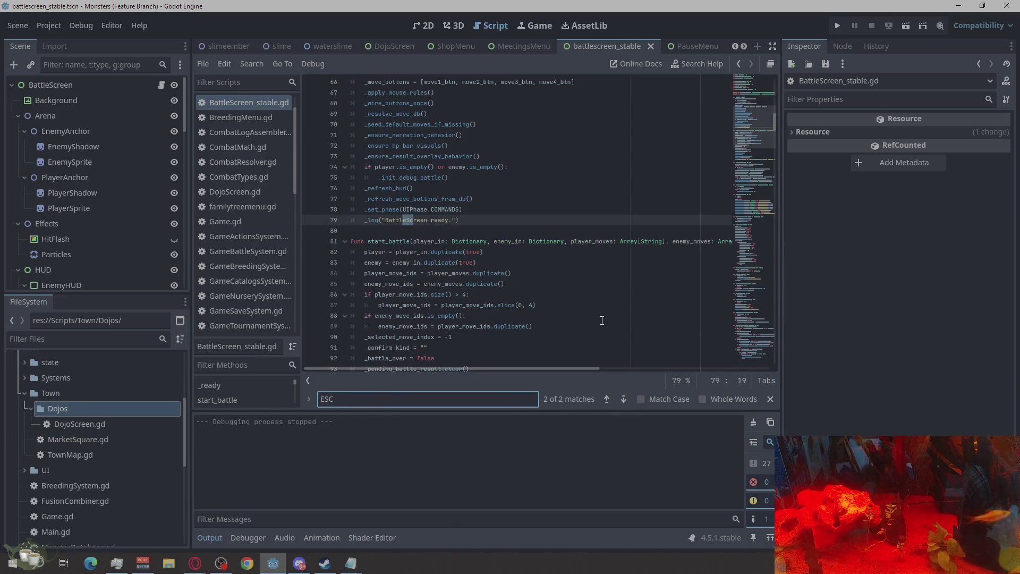
pyautogui.scroll(3, 529, 277)
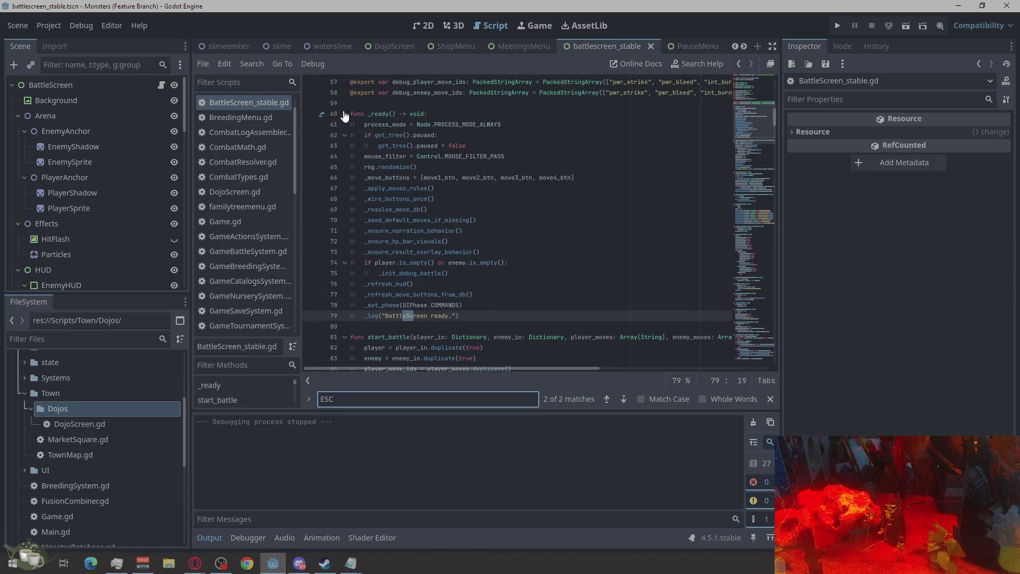
pyautogui.click(344, 115)
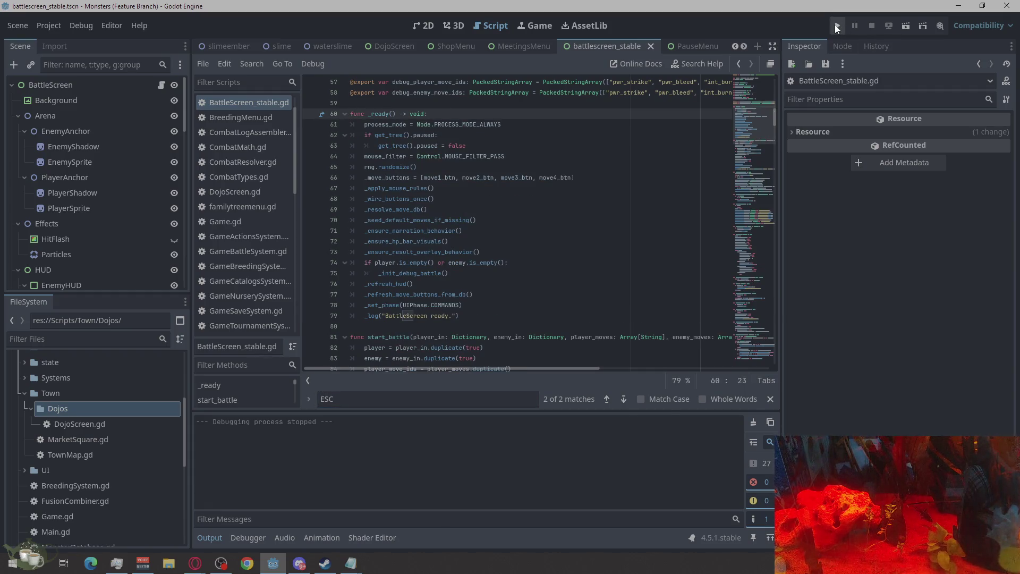
# Run a new game and forfeit an exhibition battle at the Town Dojo
pyautogui.rightClick(579, 49)
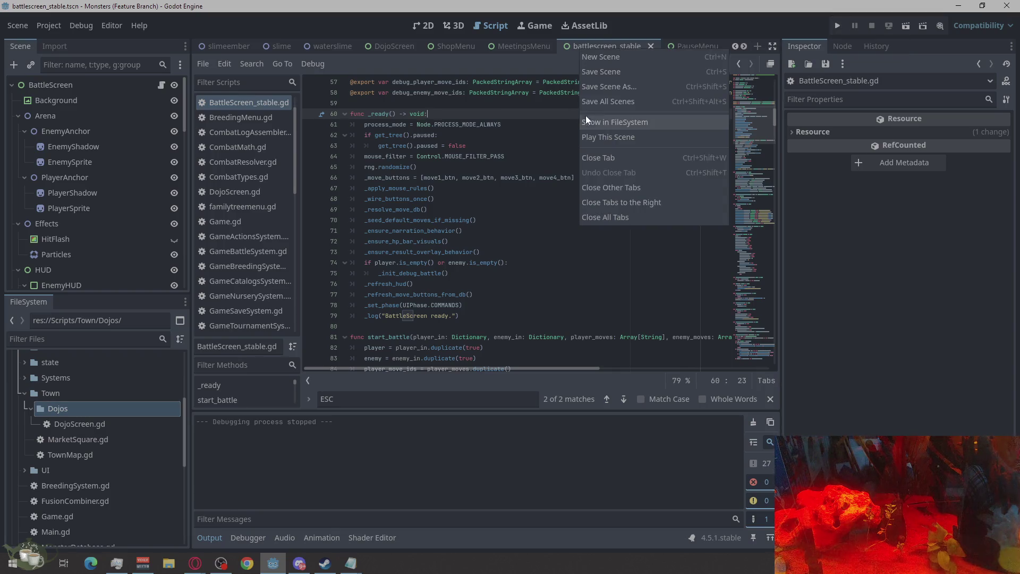
pyautogui.press('Escape')
pyautogui.click(837, 25)
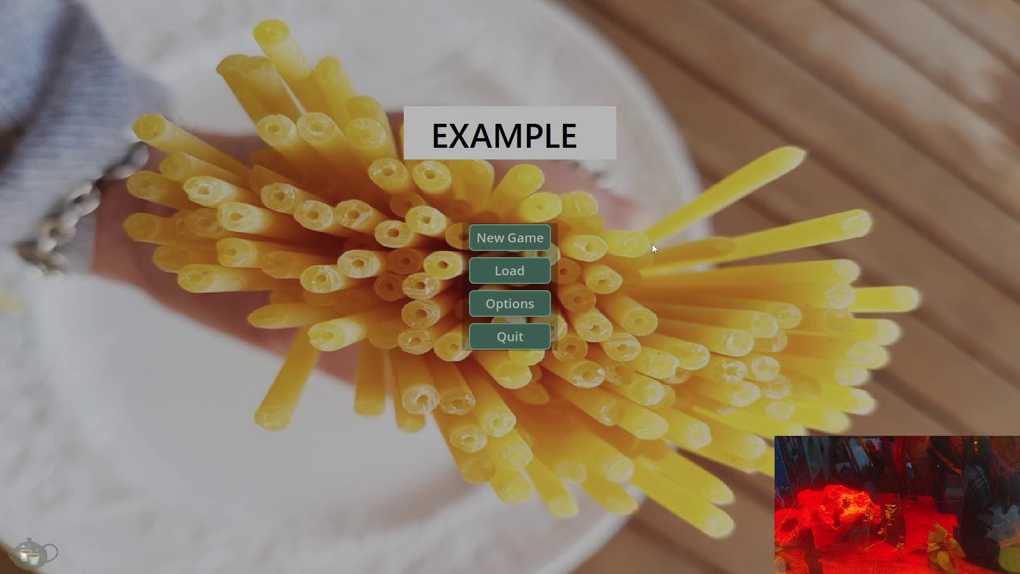
pyautogui.click(531, 234)
pyautogui.click(935, 78)
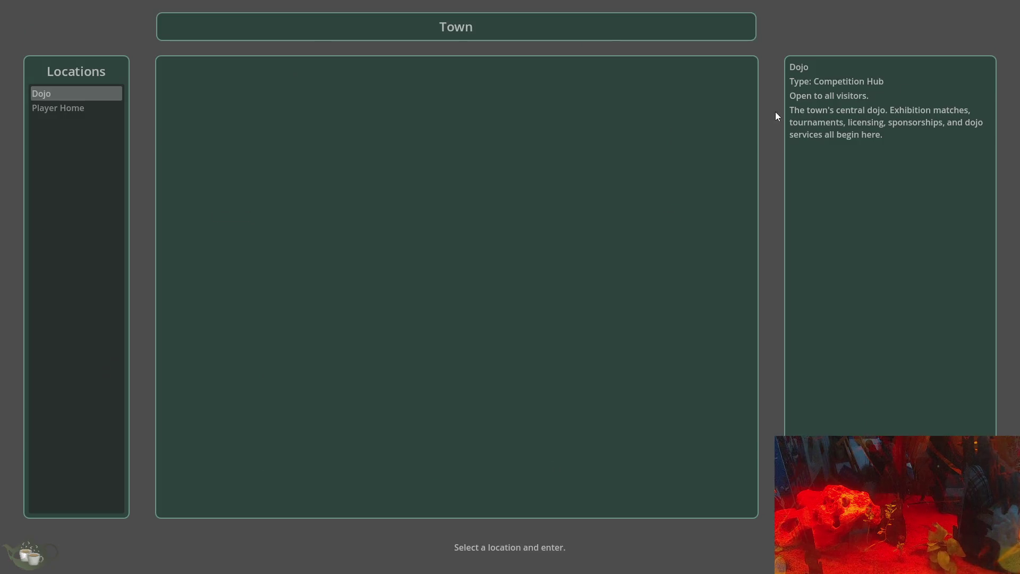
pyautogui.press('Return')
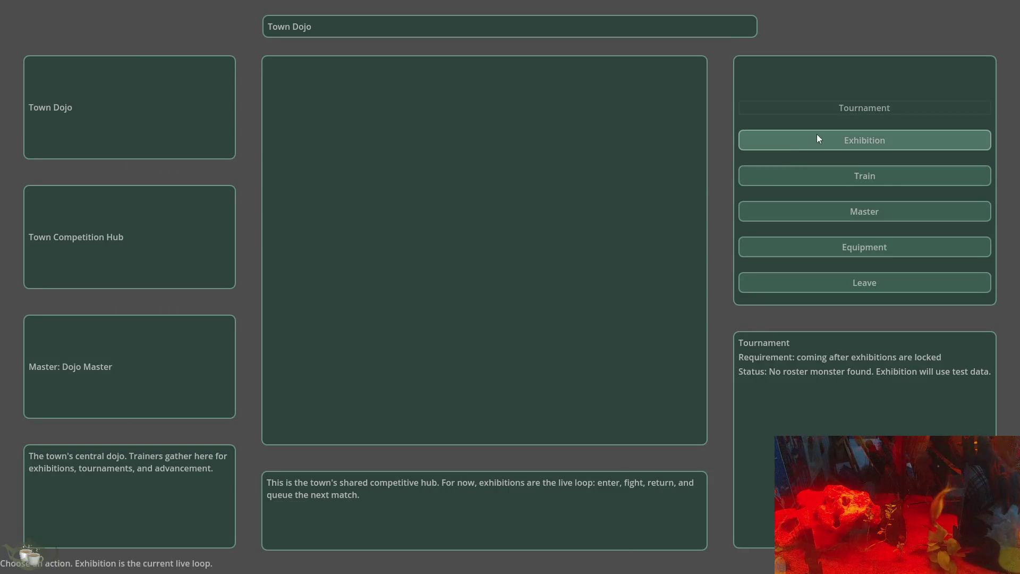
pyautogui.click(817, 134)
pyautogui.click(209, 510)
pyautogui.click(498, 289)
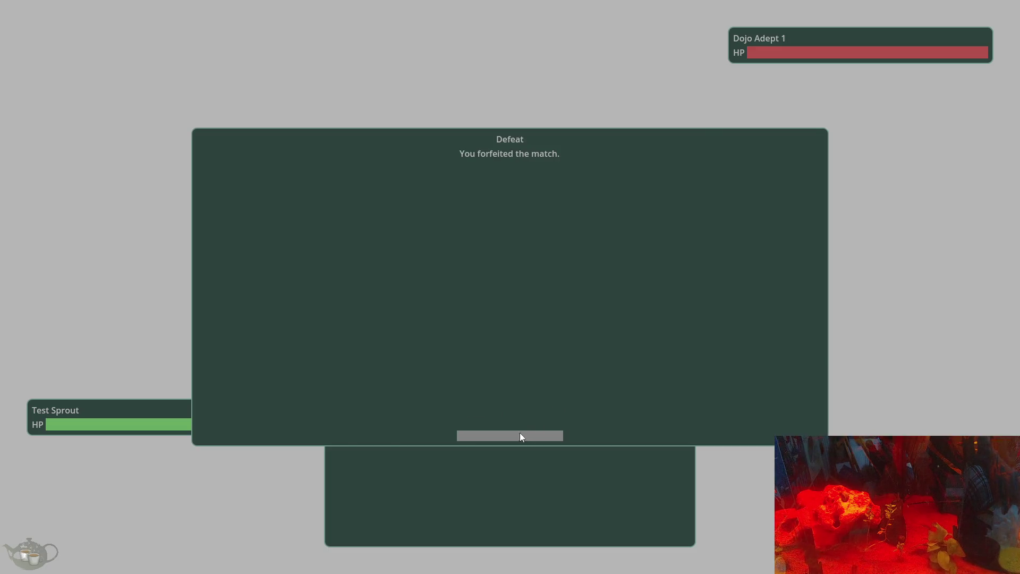
pyautogui.click(520, 435)
# Leave the dojo, select Player Home then Dojo in Town, and open the pause menu
pyautogui.click(866, 284)
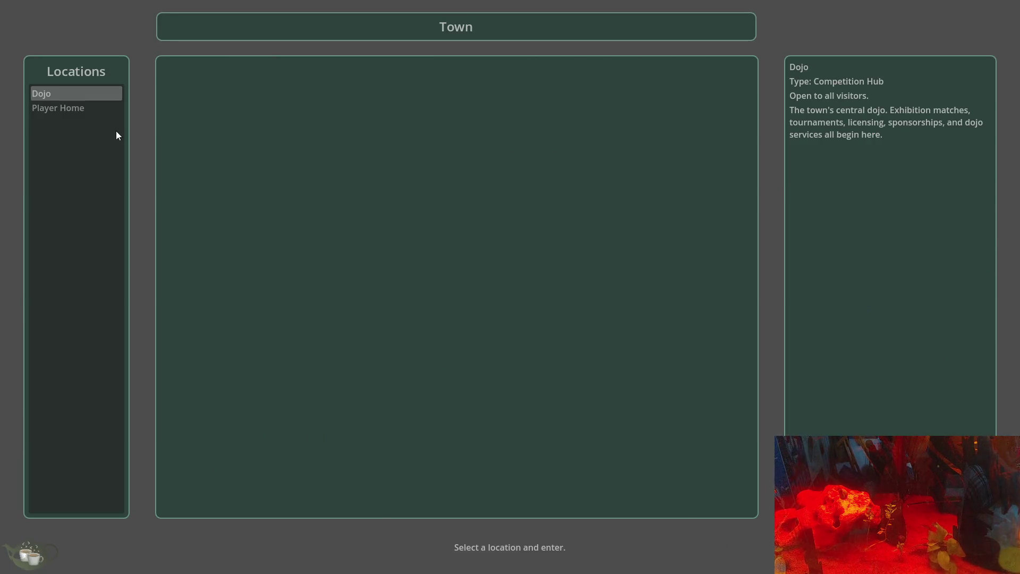
pyautogui.click(80, 106)
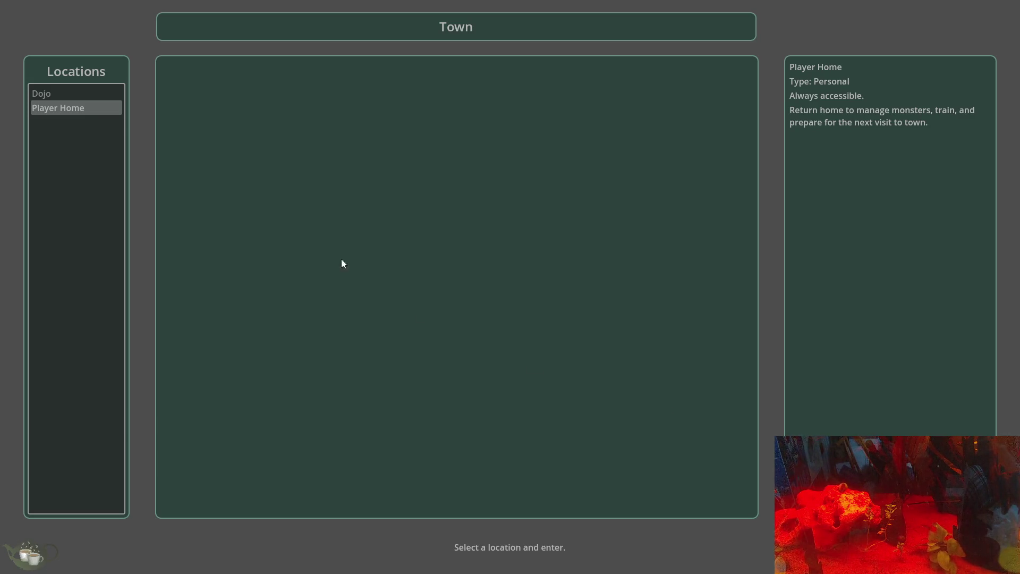
pyautogui.click(72, 97)
pyautogui.press('Escape')
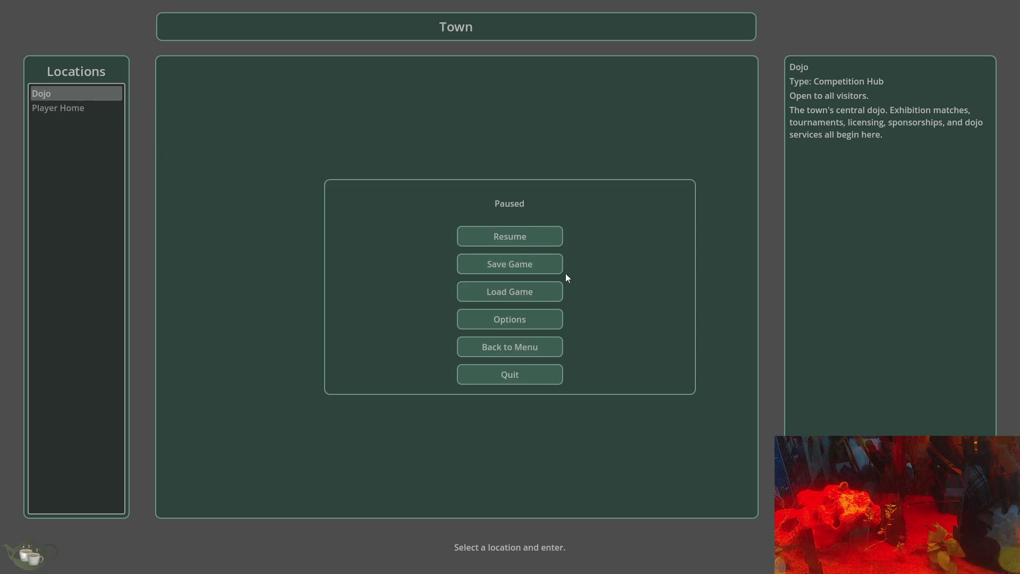
# Go back to the main menu, start a new game, and begin a Dojo exhibition
pyautogui.click(519, 344)
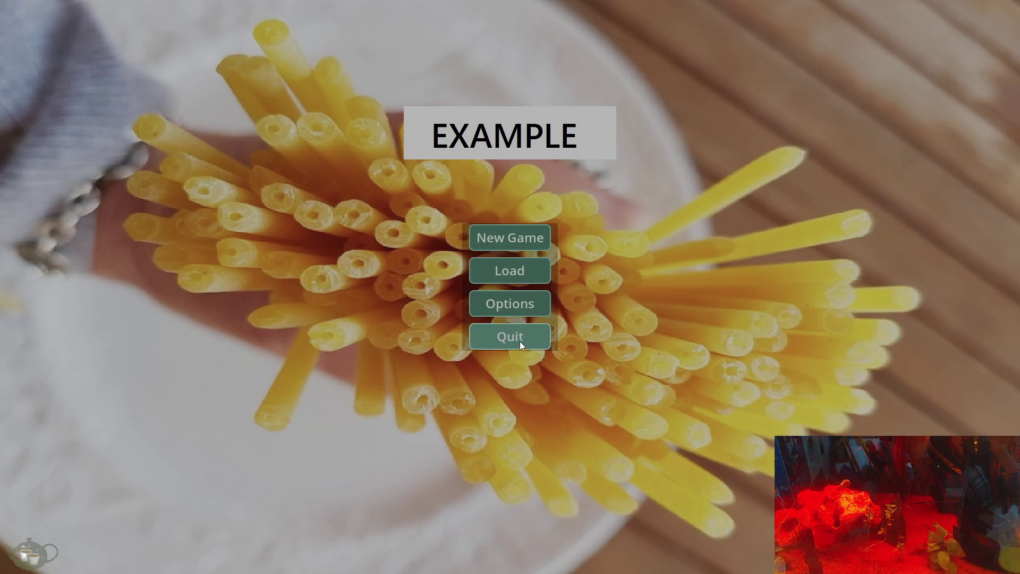
pyautogui.click(518, 237)
pyautogui.click(963, 70)
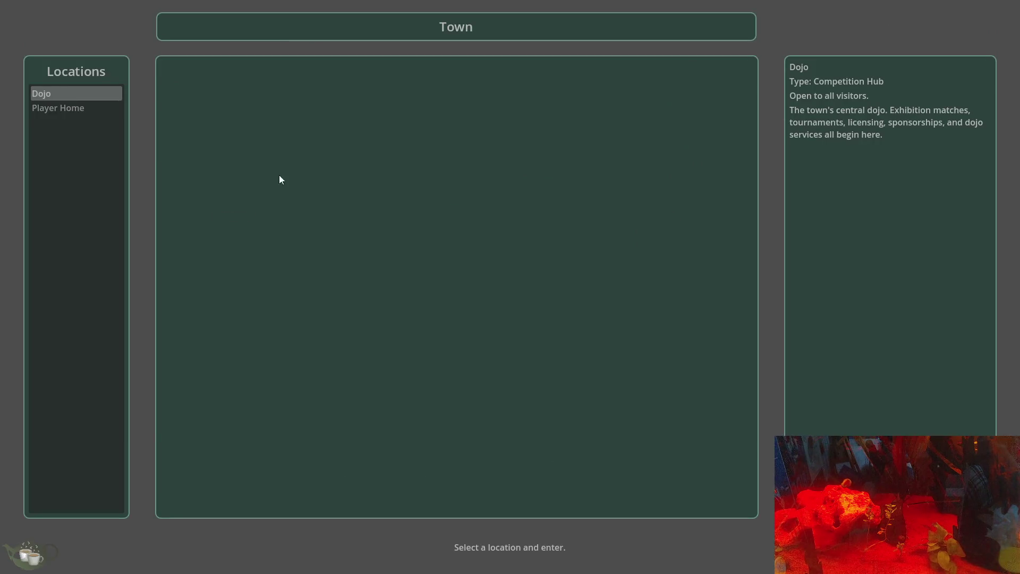
pyautogui.press('Return')
pyautogui.click(883, 143)
# Pause and resume the battle, forfeit it, and leave the dojo for Town
pyautogui.press('Escape')
pyautogui.press('Escape')
pyautogui.press('Escape')
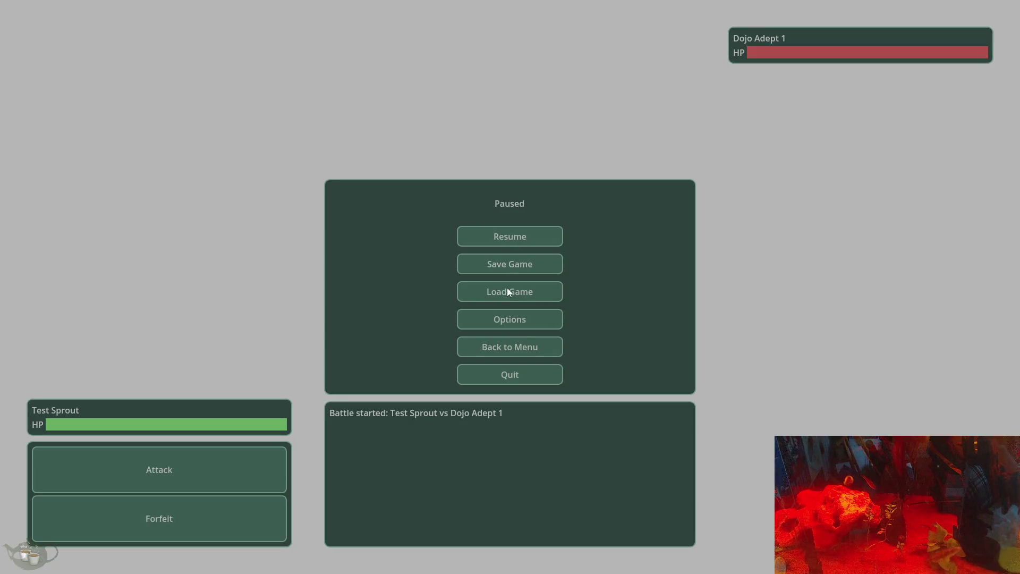
pyautogui.press('Escape')
pyautogui.click(242, 507)
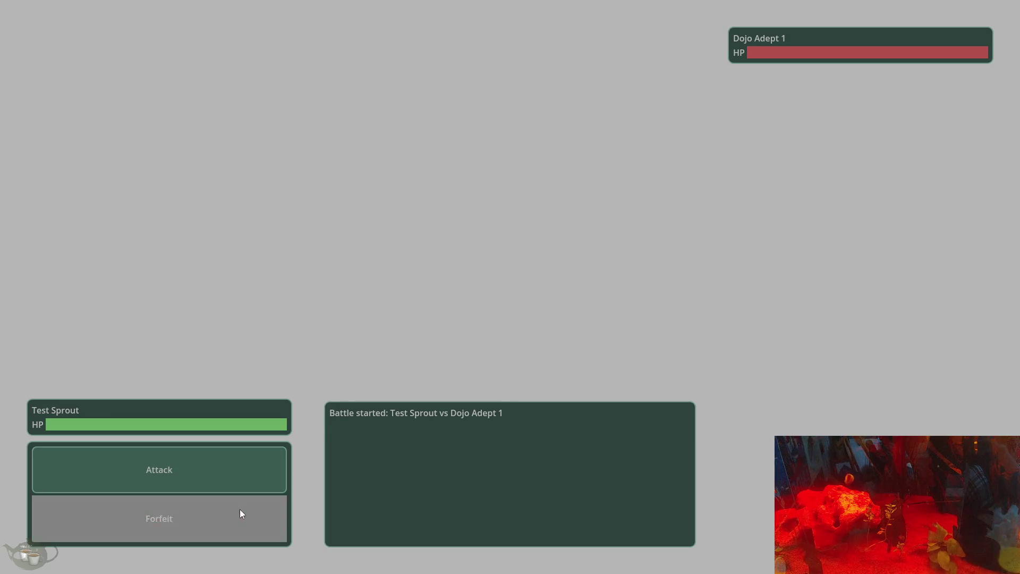
pyautogui.click(499, 291)
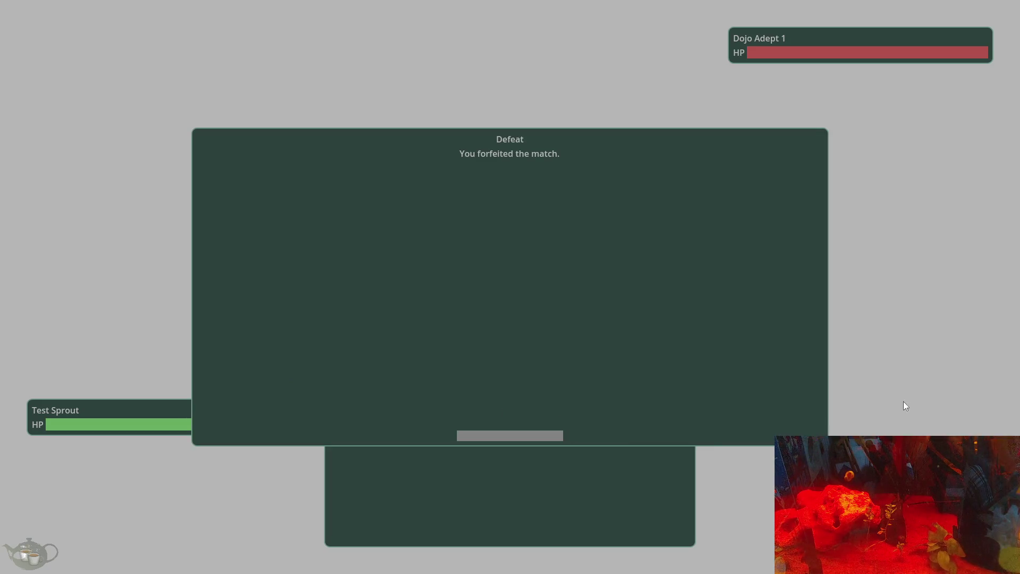
pyautogui.click(505, 436)
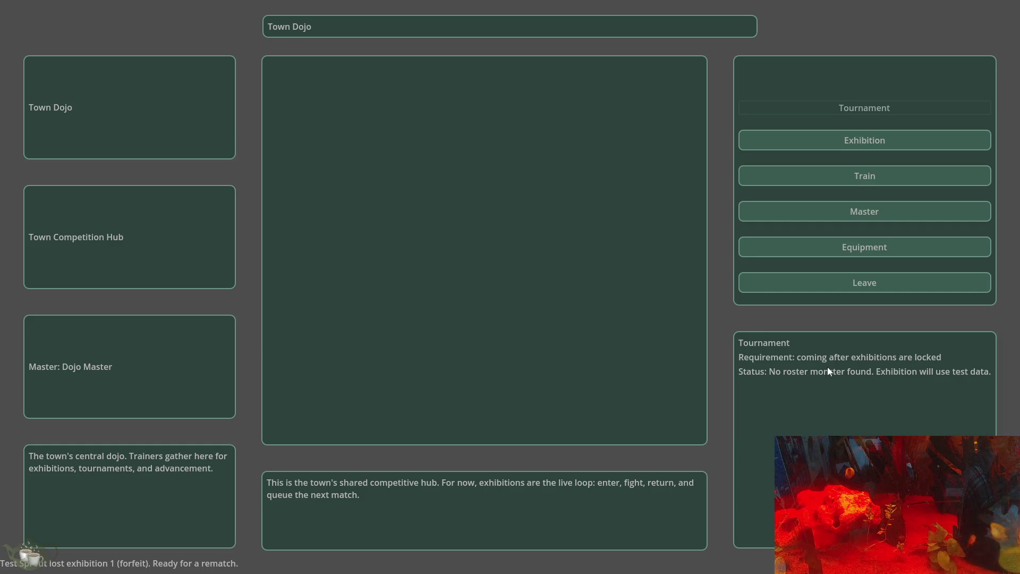
pyautogui.click(845, 288)
# Quit the game from the pause menu and bring BattleScreen_stable.gd's start_battle() (around line 81) into view
pyautogui.press('Escape')
pyautogui.click(508, 373)
pyautogui.scroll(-6, 618, 311)
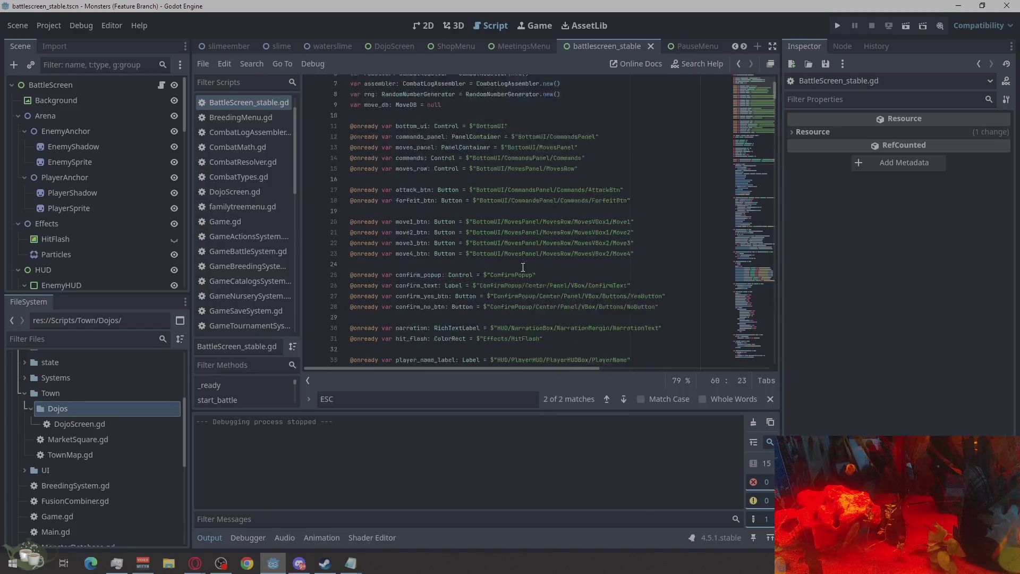
pyautogui.scroll(-7, 618, 311)
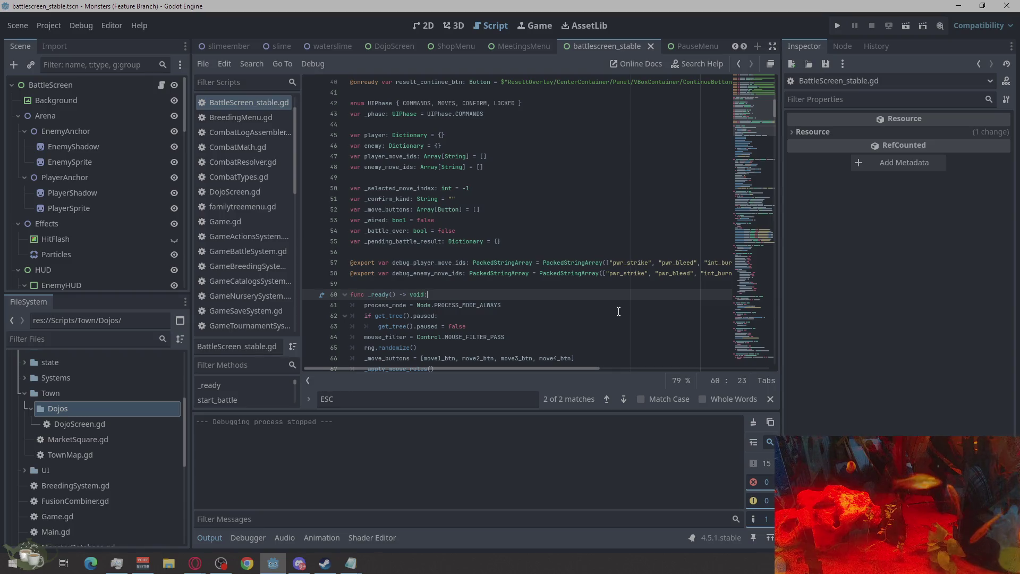
pyautogui.scroll(6, 618, 311)
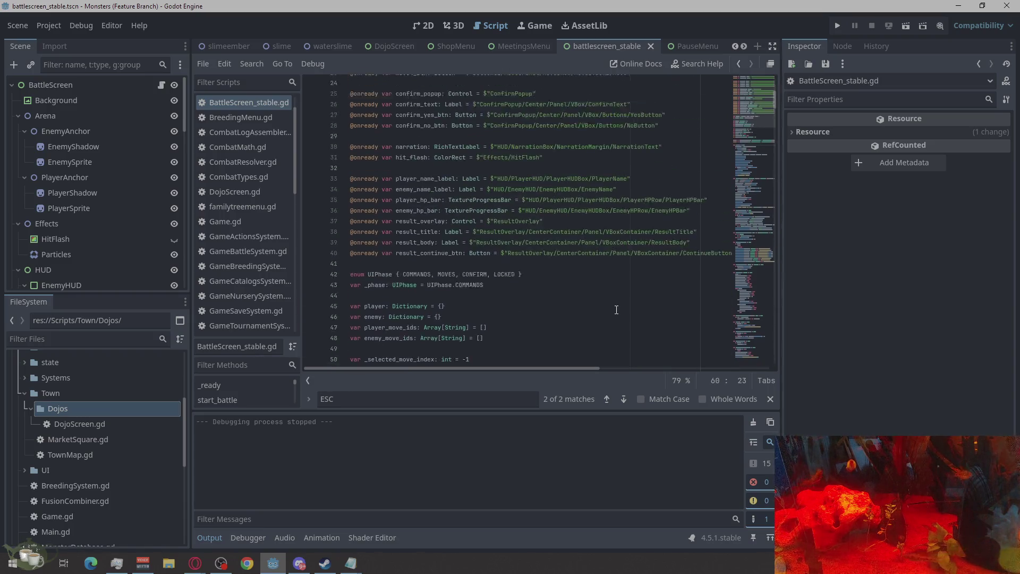
pyautogui.scroll(-17, 617, 309)
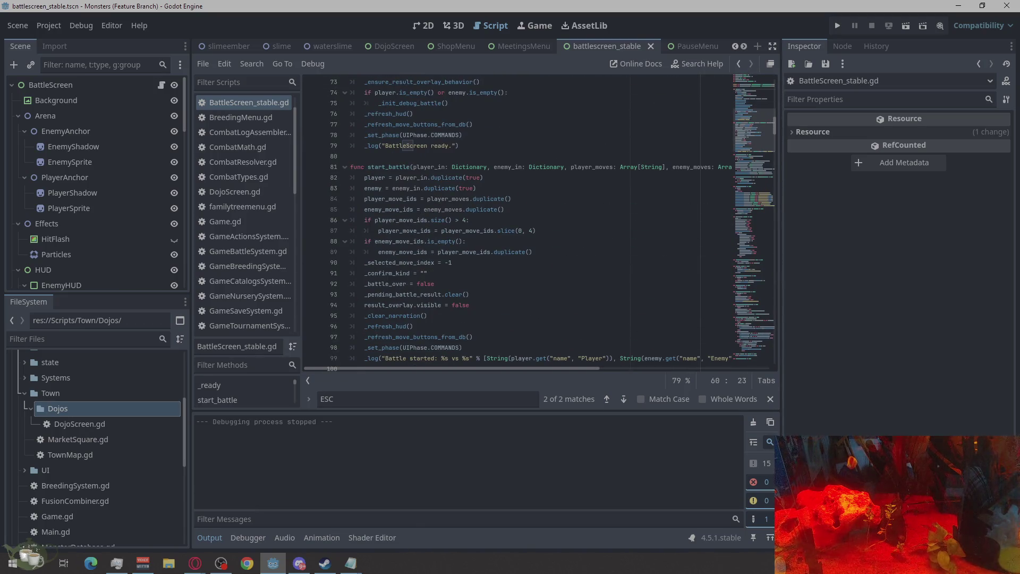
pyautogui.click(195, 563)
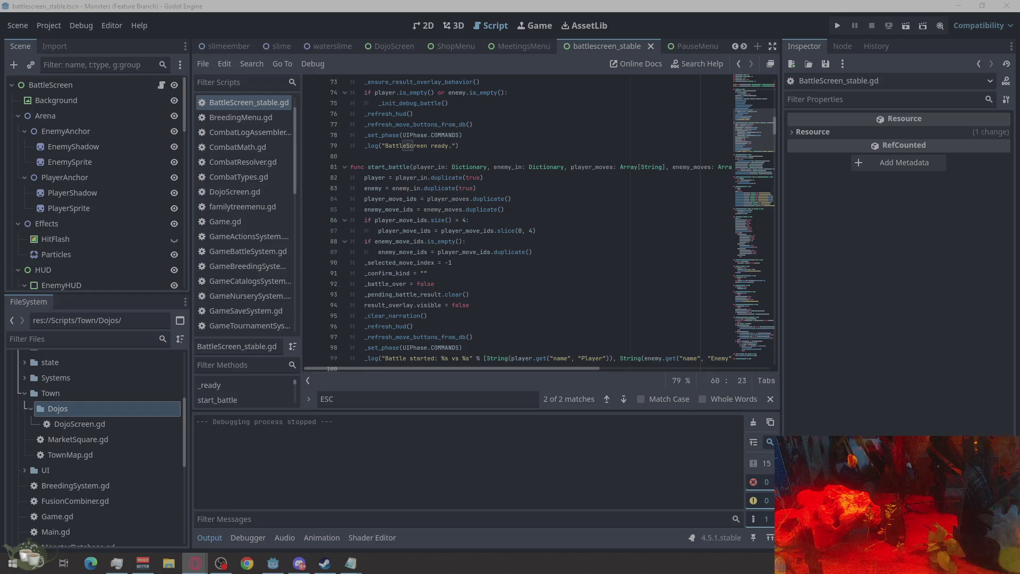
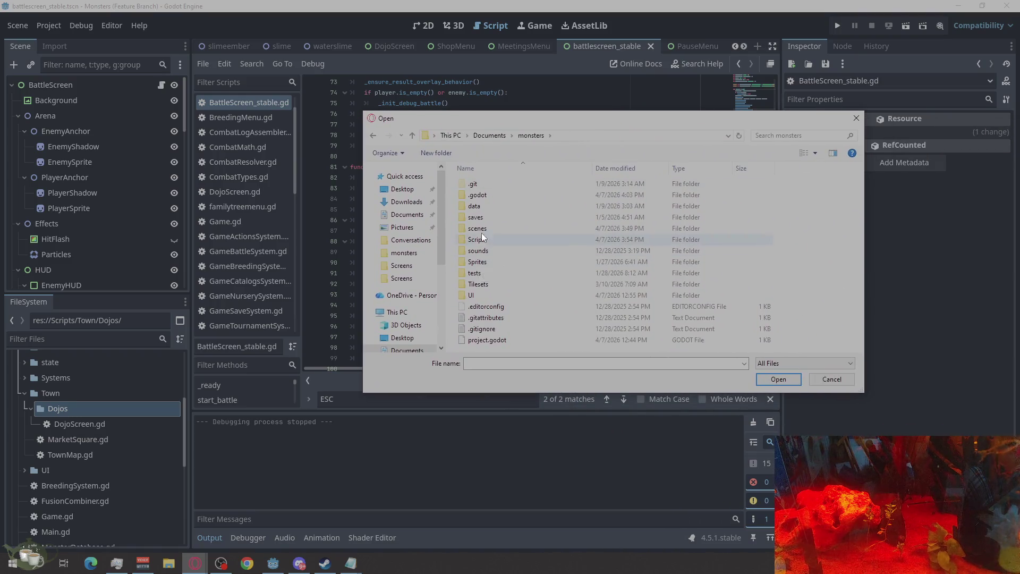
# Browse into the project's Scripts folder, then cancel the Open dialog without opening anything
pyautogui.doubleClick(477, 239)
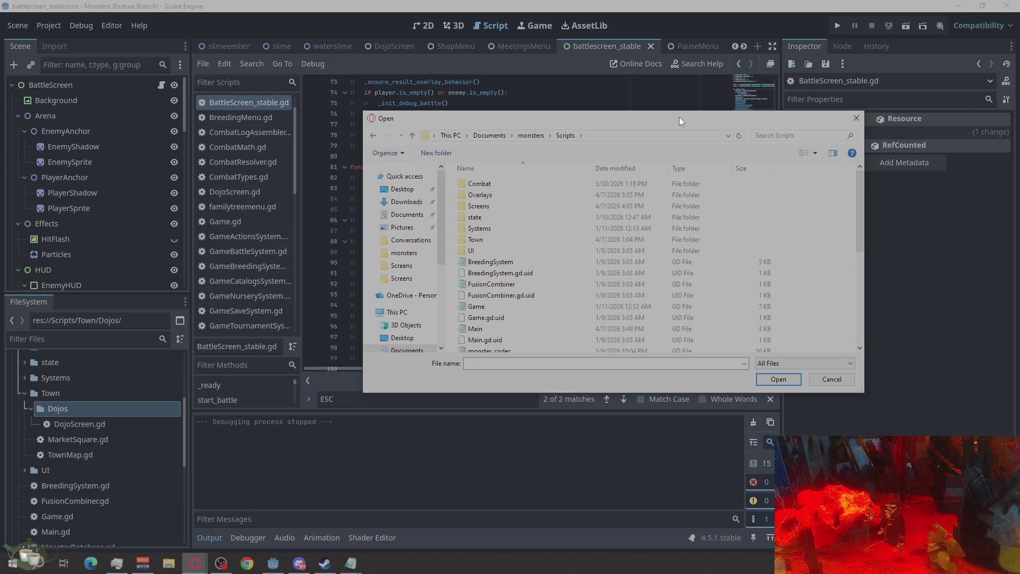
pyautogui.press('Escape')
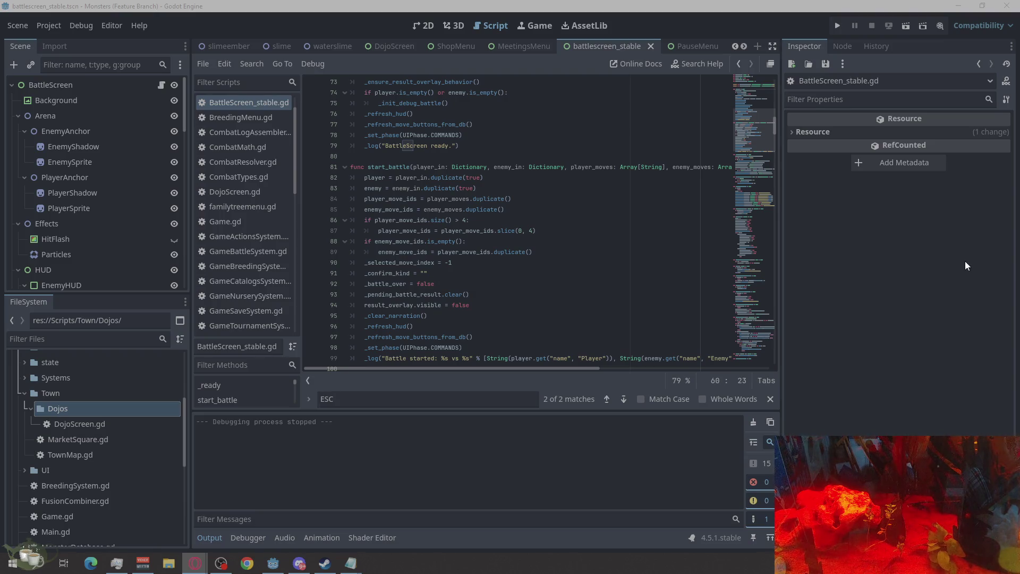
# Paste the pause-blocking _unhandled_input function onto new blank lines above func _ready
pyautogui.scroll(10, 590, 219)
pyautogui.scroll(-2, 570, 237)
pyautogui.scroll(-3, 404, 284)
pyautogui.click(377, 223)
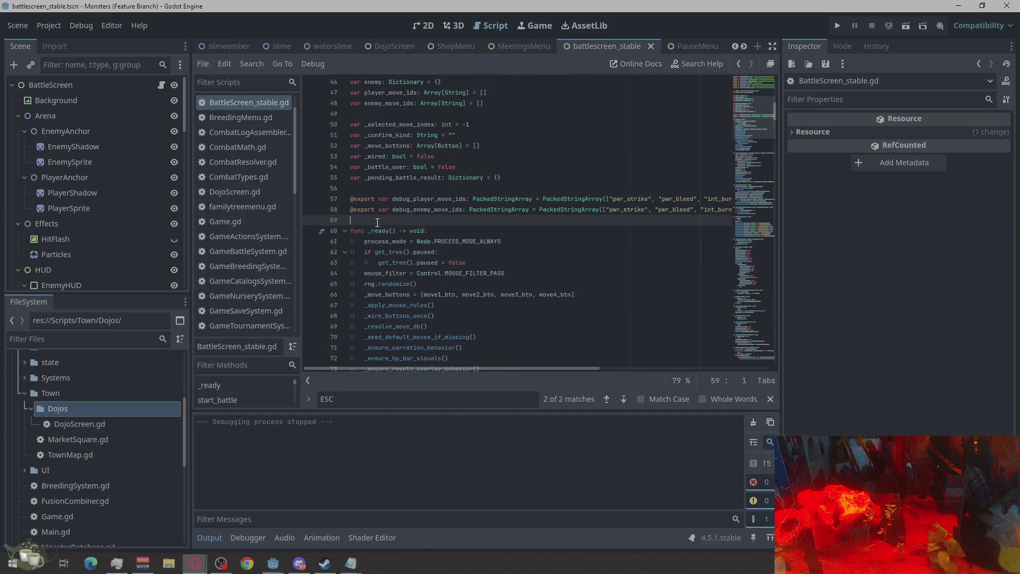
pyautogui.press('Return')
pyautogui.press('Return')
pyautogui.click(378, 223)
pyautogui.click(378, 229)
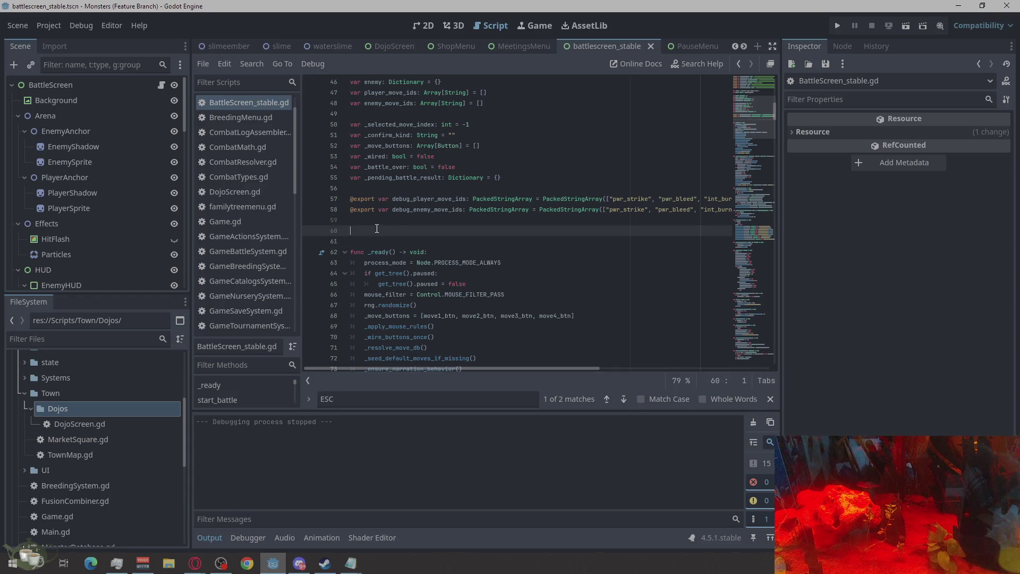
pyautogui.write('func _unhandled_input(event: InputEvent) -> void: \tif event.is_action_pressed("ui_cancel"): \t\t# Block pause menu completely in battle \t\tget_viewport().set_input_as_handled()')
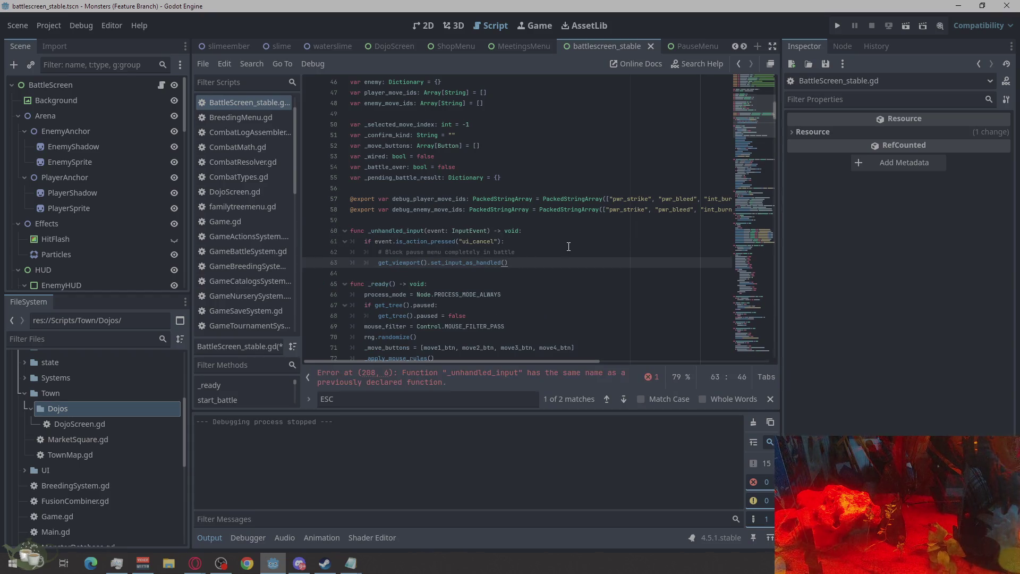
# Follow the duplicate-function error to the existing _unhandled_input at line 208, then return to line 60
pyautogui.click(496, 383)
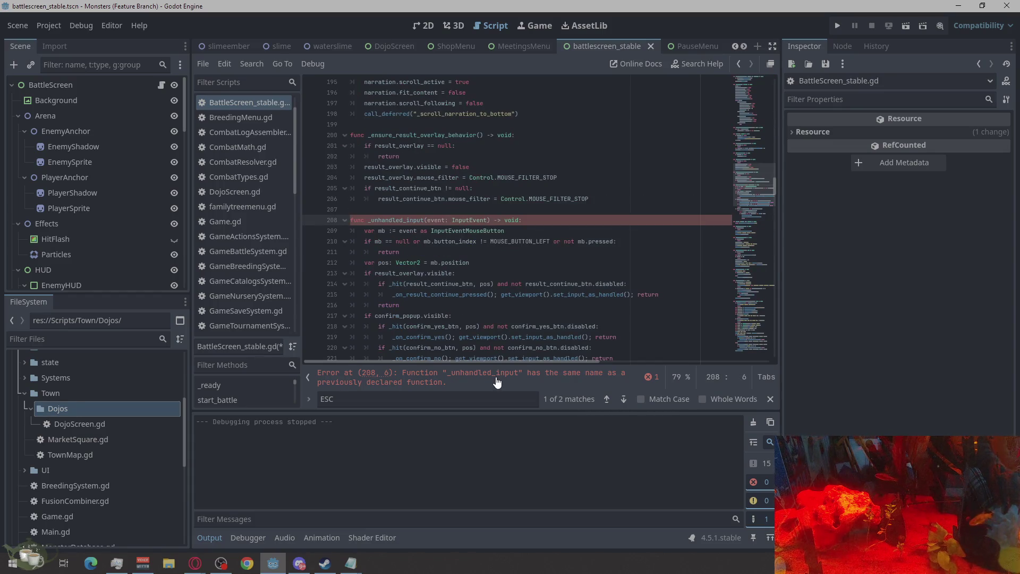
pyautogui.doubleClick(497, 381)
pyautogui.keyDown('ctrl'); pyautogui.click(546, 327); pyautogui.keyUp('ctrl')
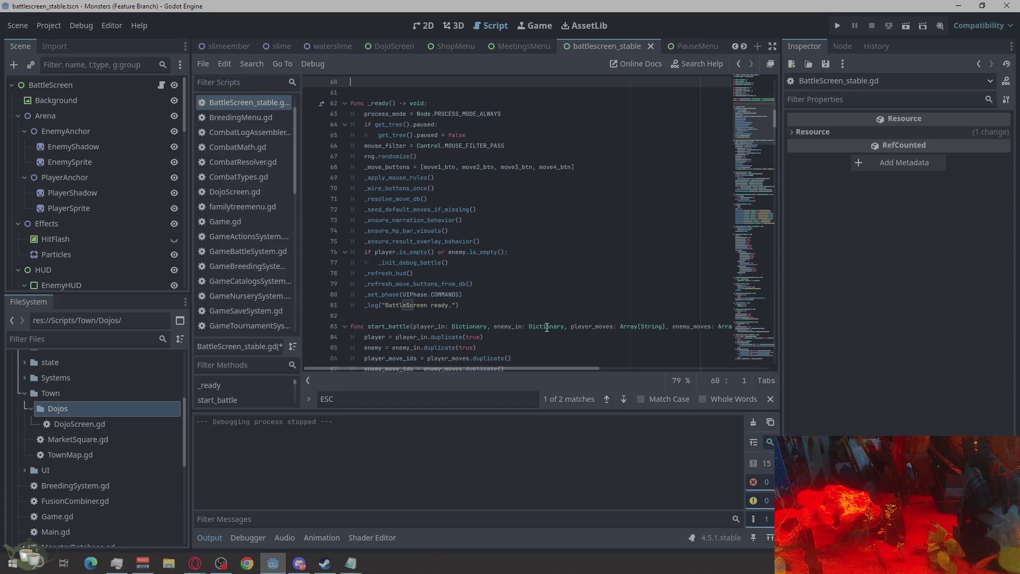
# Delete the leftover empty lines above func _ready
pyautogui.keyDown('ctrl'); pyautogui.scroll(2, 547, 327); pyautogui.keyUp('ctrl')
pyautogui.keyDown('ctrl'); pyautogui.scroll(-4, 546, 326); pyautogui.keyUp('ctrl')
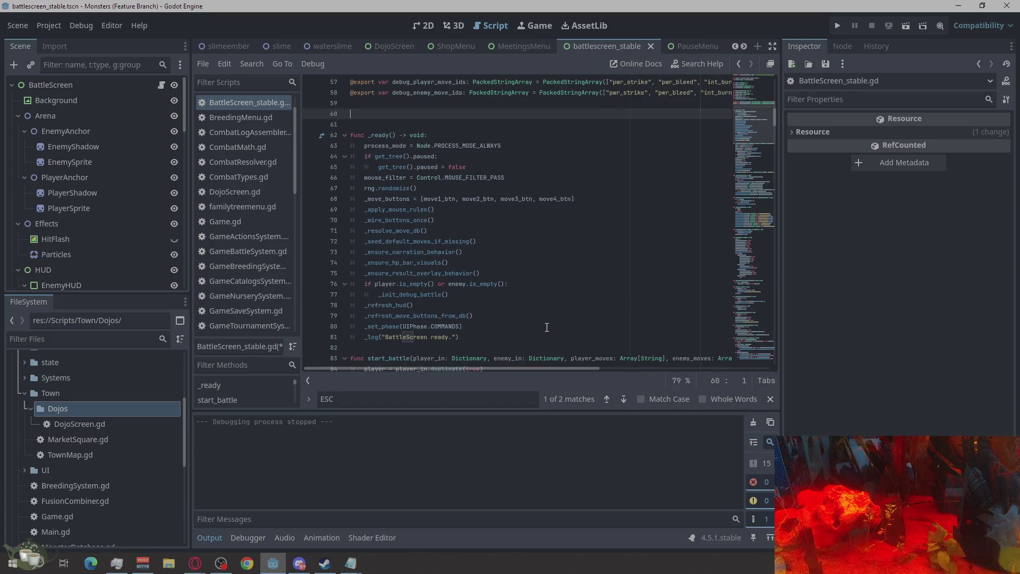
pyautogui.press('BackSpace')
pyautogui.press('BackSpace')
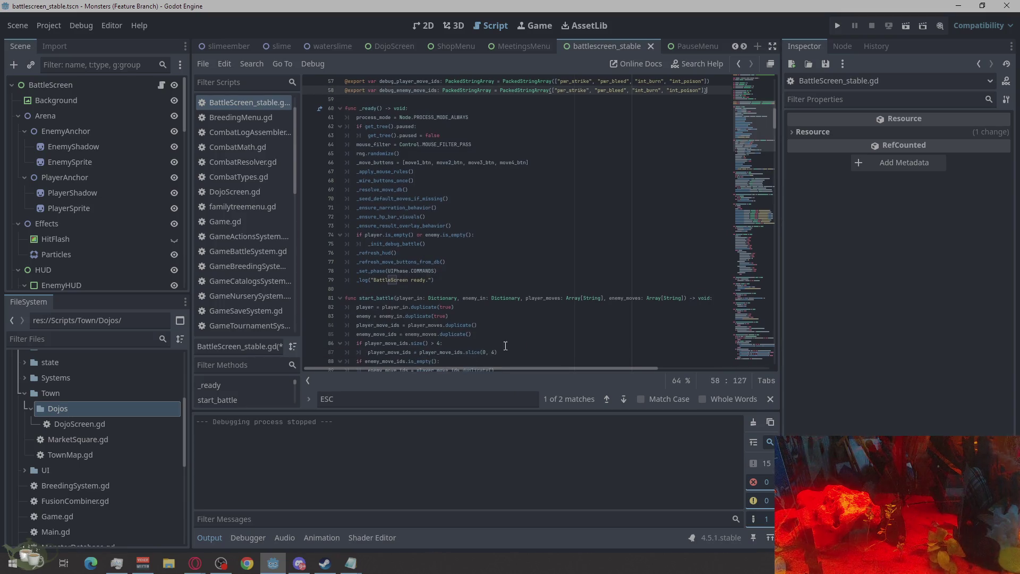
# Scroll down to the existing _unhandled_input and place the caret after the return on line 224
pyautogui.scroll(-10, 428, 283)
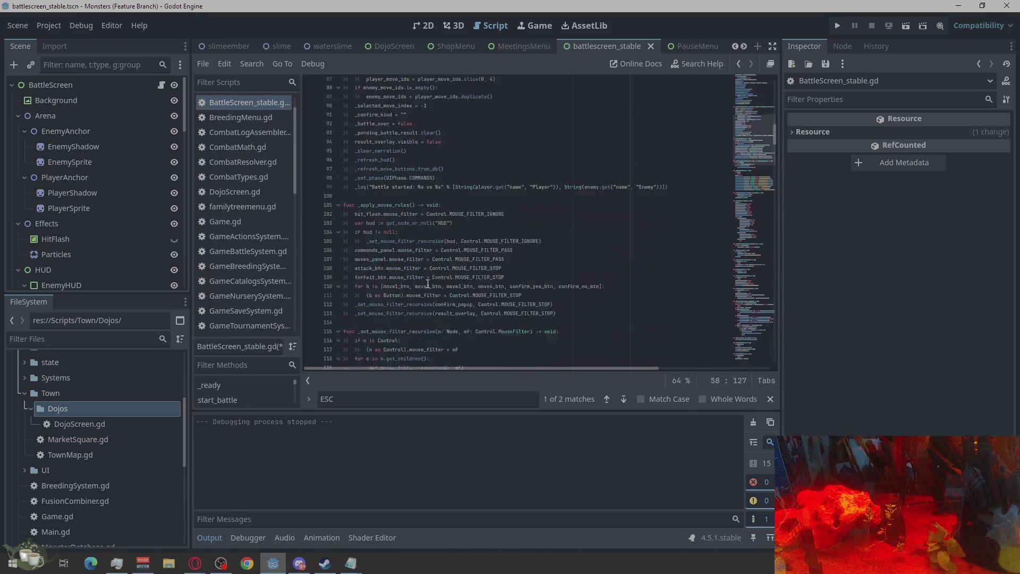
pyautogui.scroll(-10, 429, 333)
pyautogui.scroll(-4, 430, 332)
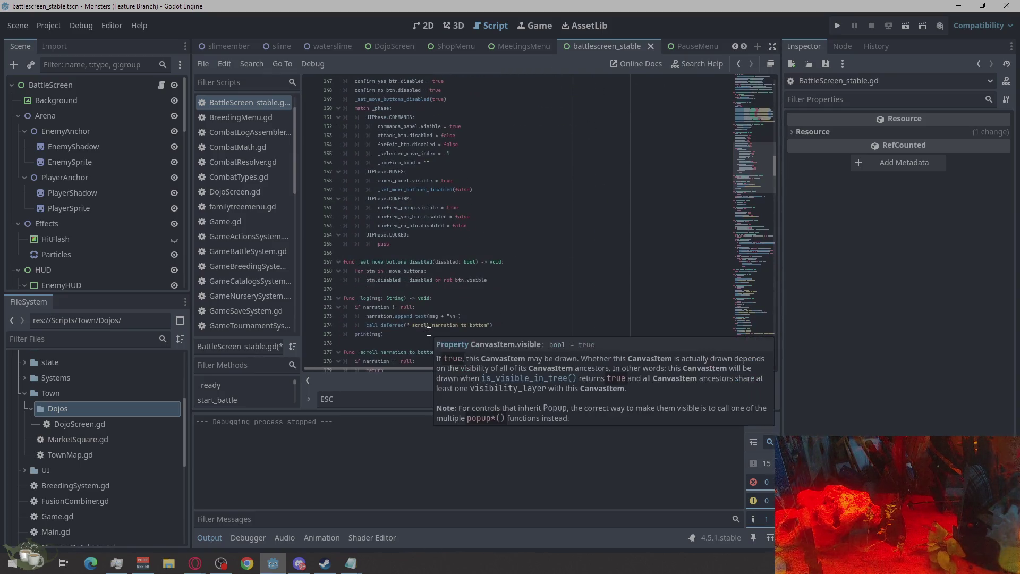
pyautogui.scroll(-5, 543, 322)
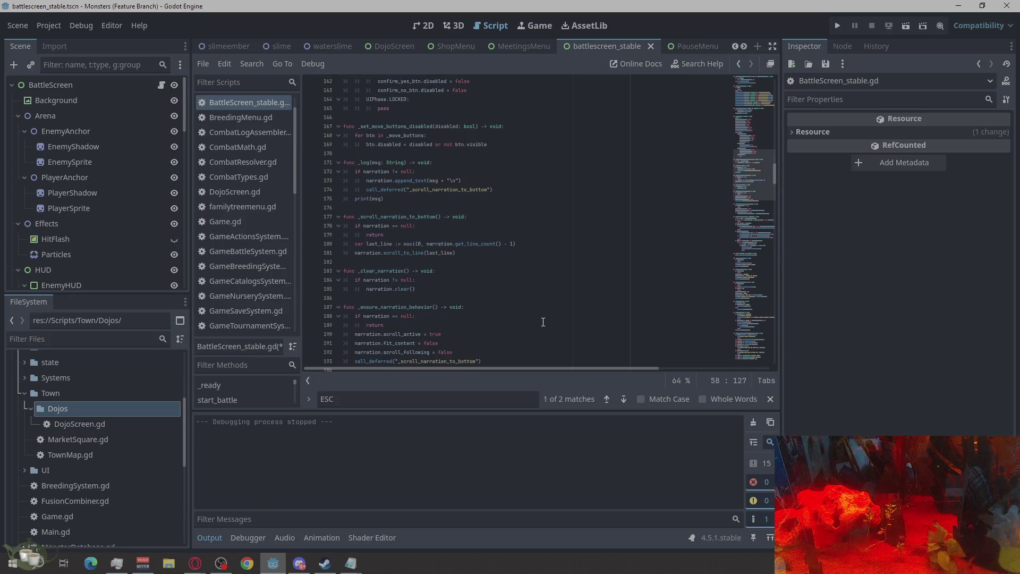
pyautogui.scroll(-8, 467, 342)
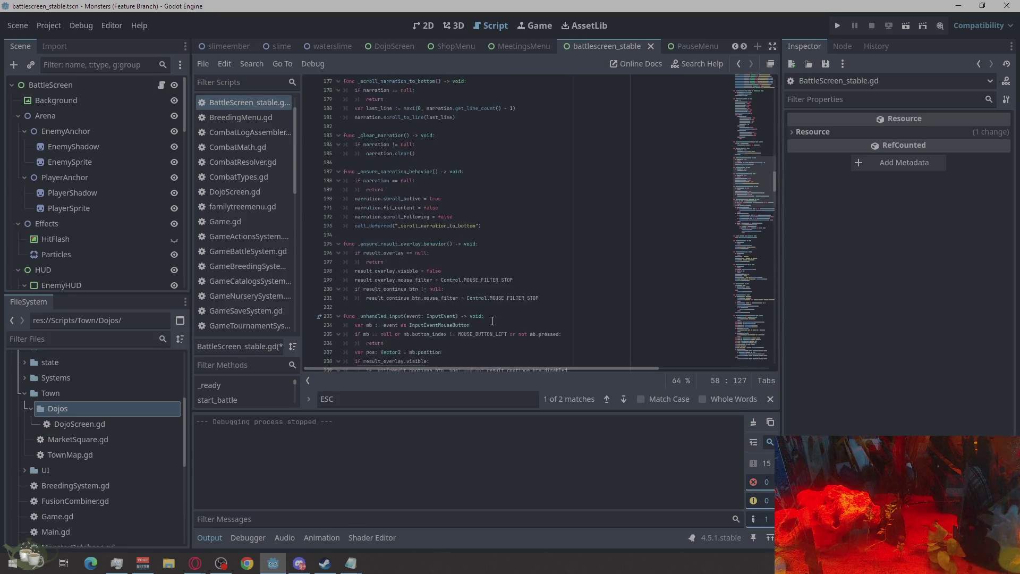
pyautogui.scroll(-5, 492, 321)
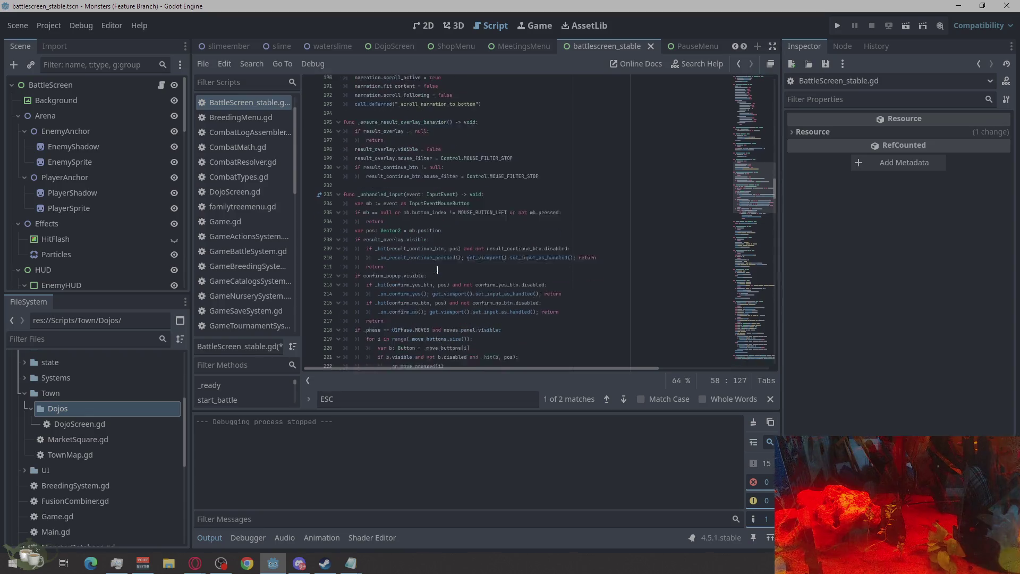
pyautogui.click(415, 290)
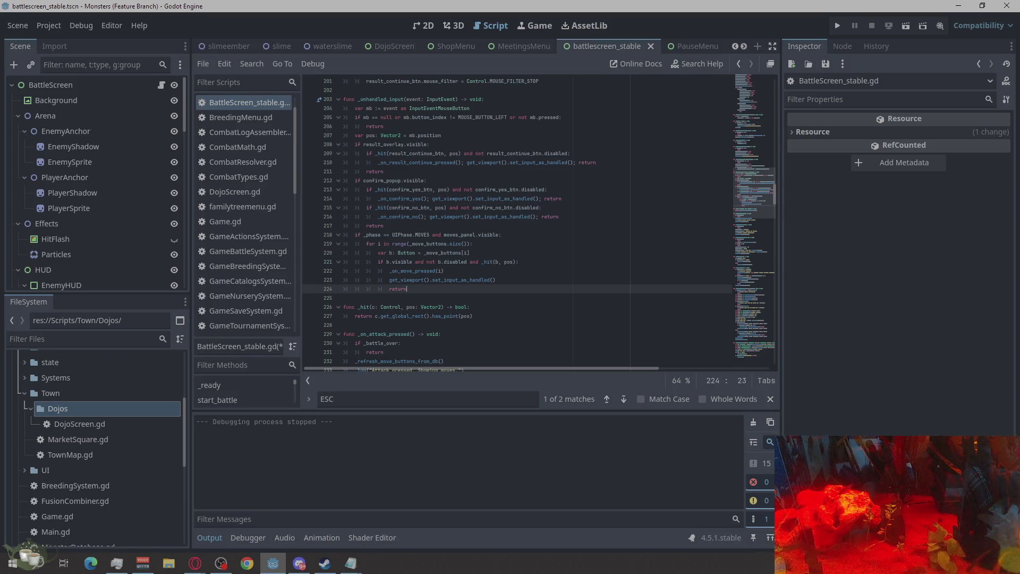
# Add a correctly indented ui_cancel check after line 224's return that marks input handled, then save
pyautogui.hotkey('alt', 'Tab')
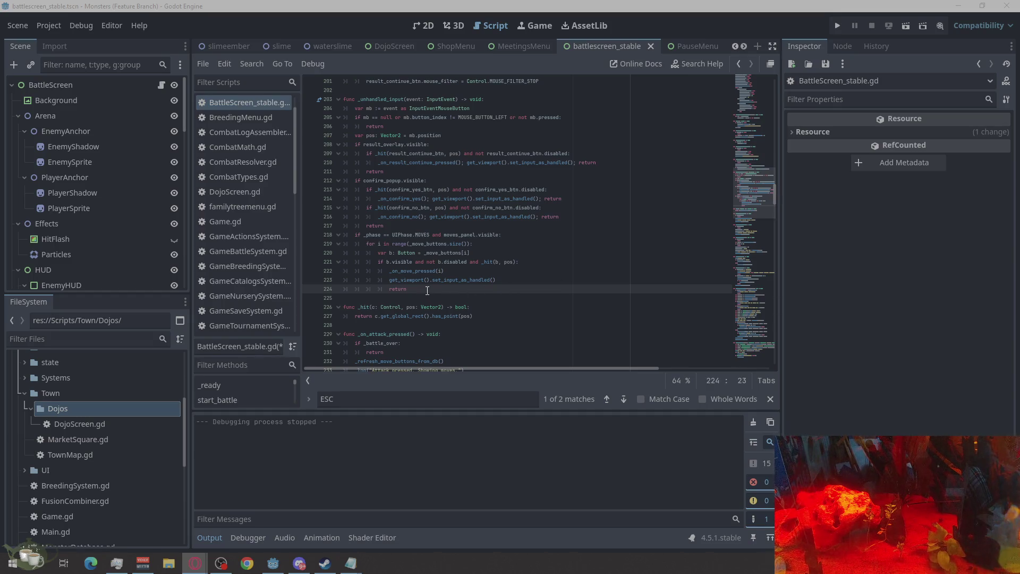
pyautogui.hotkey('alt', 'Tab')
pyautogui.press('Return')
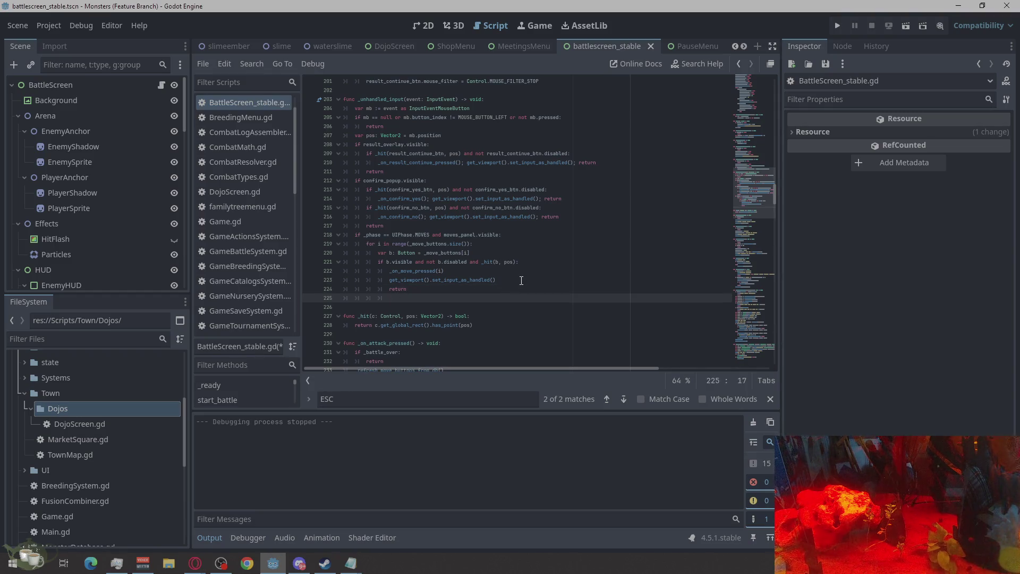
pyautogui.press('BackSpace')
pyautogui.press('BackSpace')
pyautogui.write('if event.is_action_pressed("ui_cancel"): \t\t# Block pause menu completely in battle \t\tget_viewport().set_input_as_handled()')
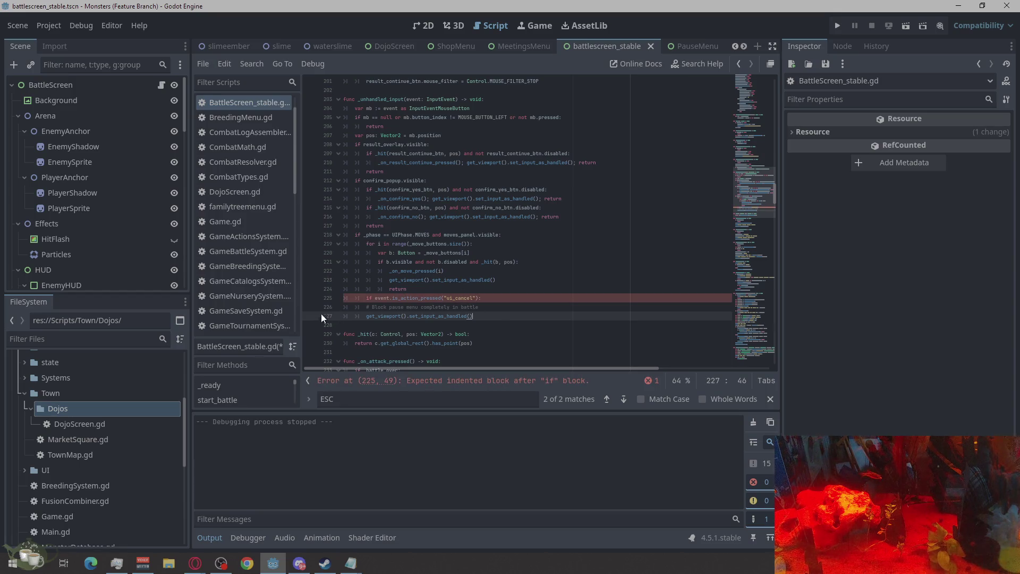
pyautogui.click(363, 299)
pyautogui.press('BackSpace')
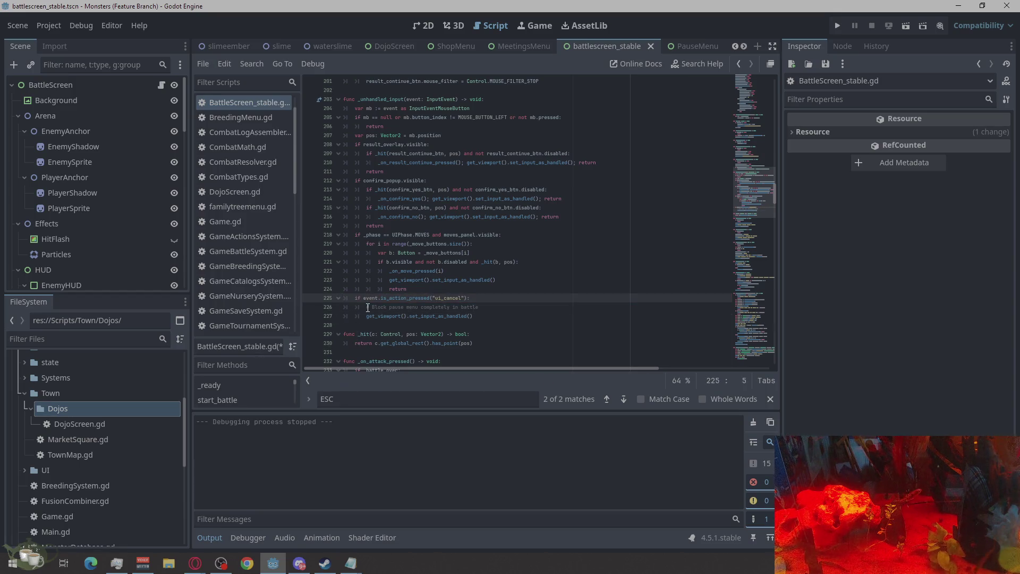
pyautogui.click(577, 315)
pyautogui.hotkey('ctrl', 's')
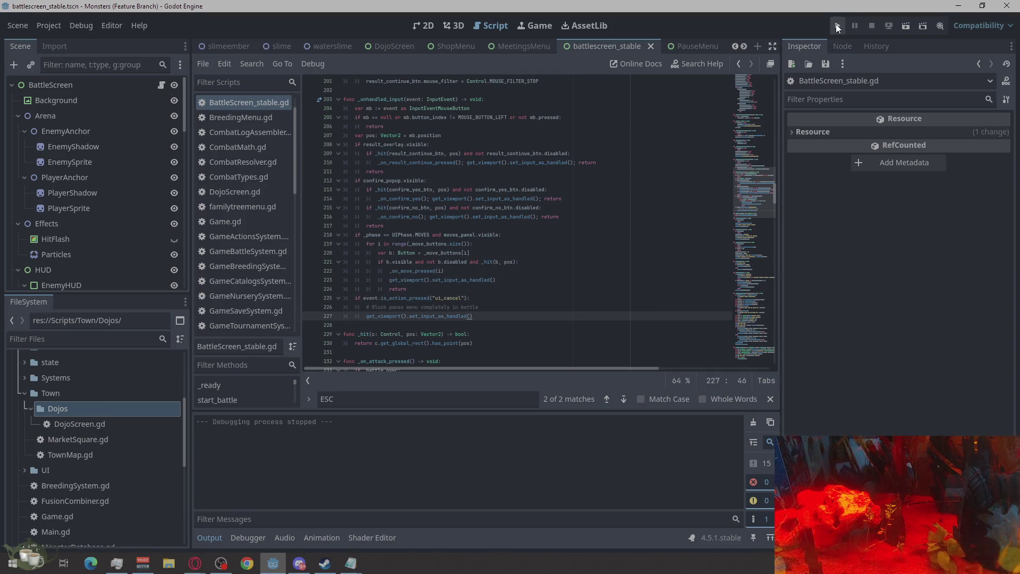
# Run the project, go to Town, enter the Dojo and start an Exhibition battle
pyautogui.press('F5')
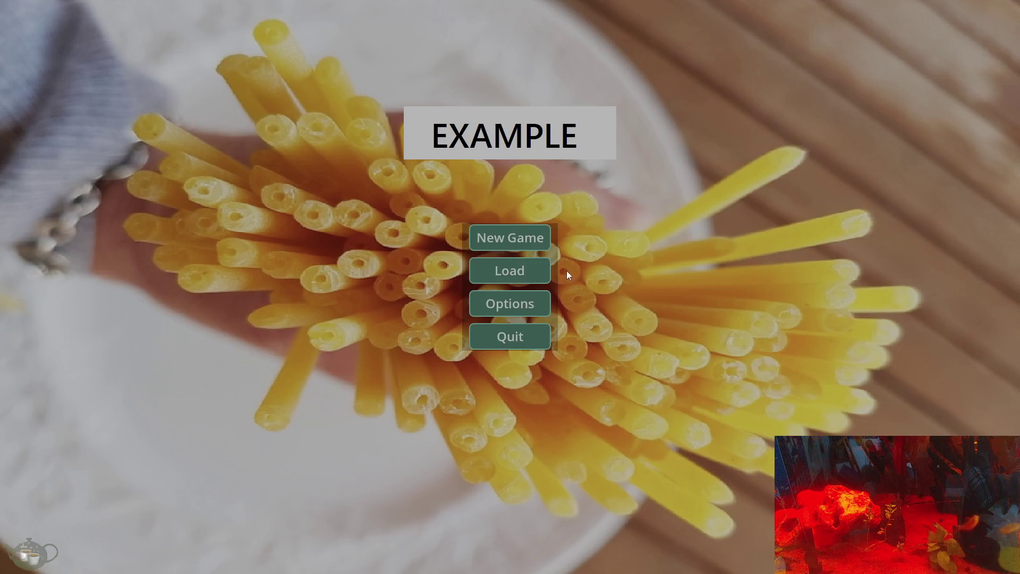
pyautogui.click(562, 237)
pyautogui.click(927, 80)
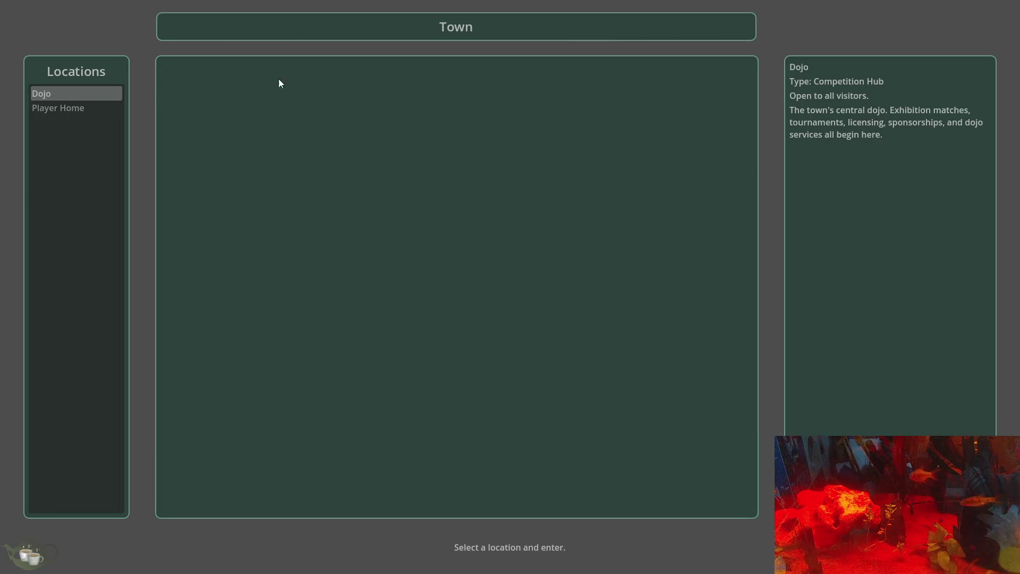
pyautogui.press('Return')
pyautogui.press('Escape')
pyautogui.press('Escape')
pyautogui.press('Escape')
pyautogui.click(535, 287)
pyautogui.click(760, 160)
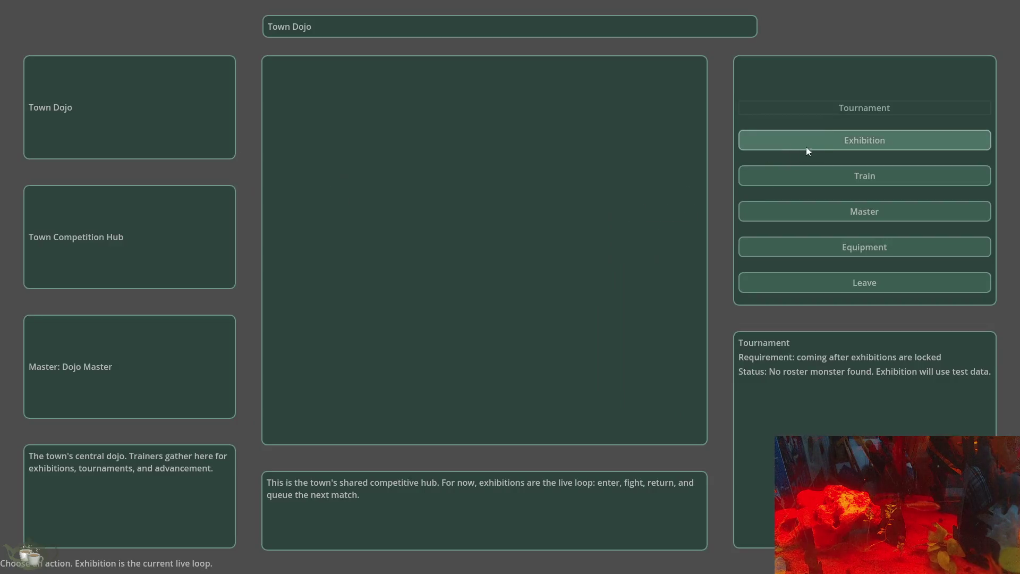
pyautogui.click(832, 143)
# Test whether Escape opens the pause menu mid-battle, close it, then forfeit the battle
pyautogui.press('Escape')
pyautogui.press('Escape')
pyautogui.press('Escape')
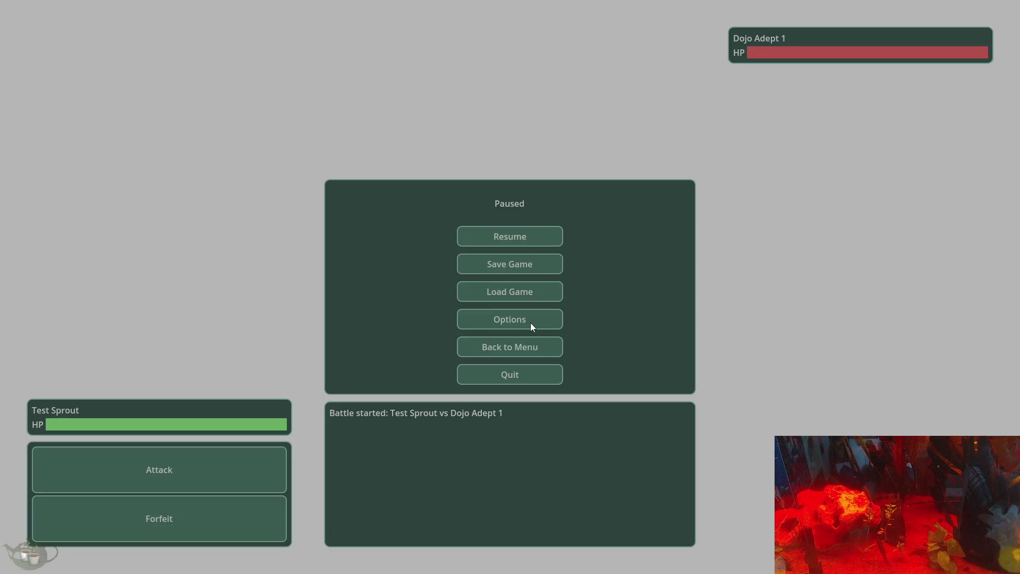
pyautogui.press('Escape')
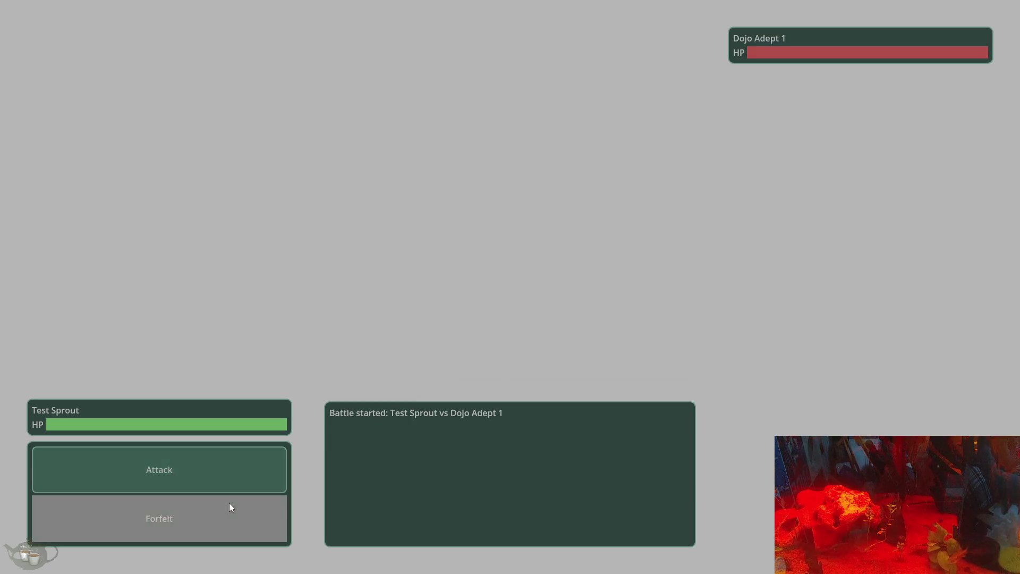
pyautogui.click(230, 505)
pyautogui.click(506, 288)
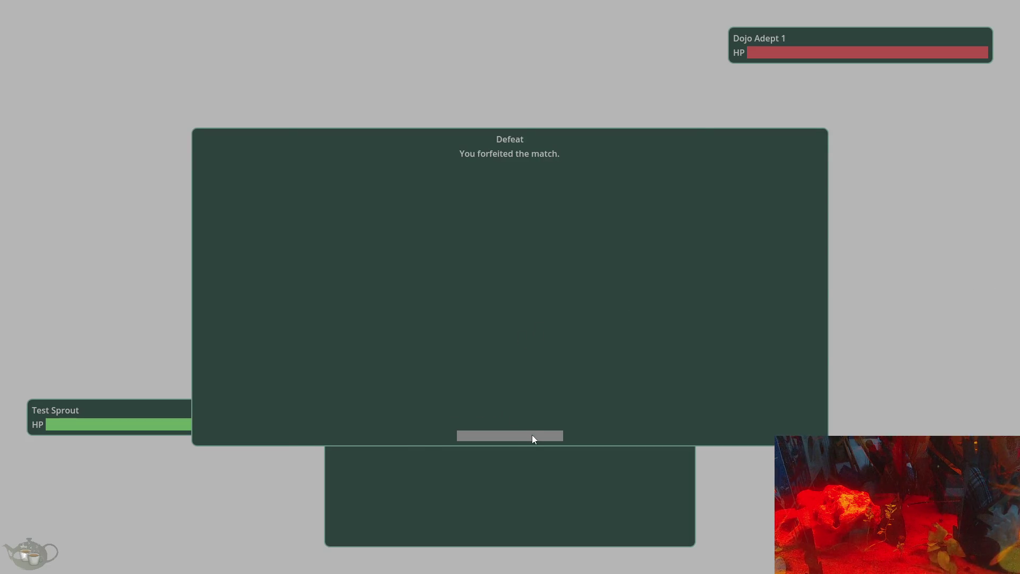
# Dismiss the defeat results, leave the dojo for town, and quit the game via the pause menu
pyautogui.click(531, 436)
pyautogui.click(940, 283)
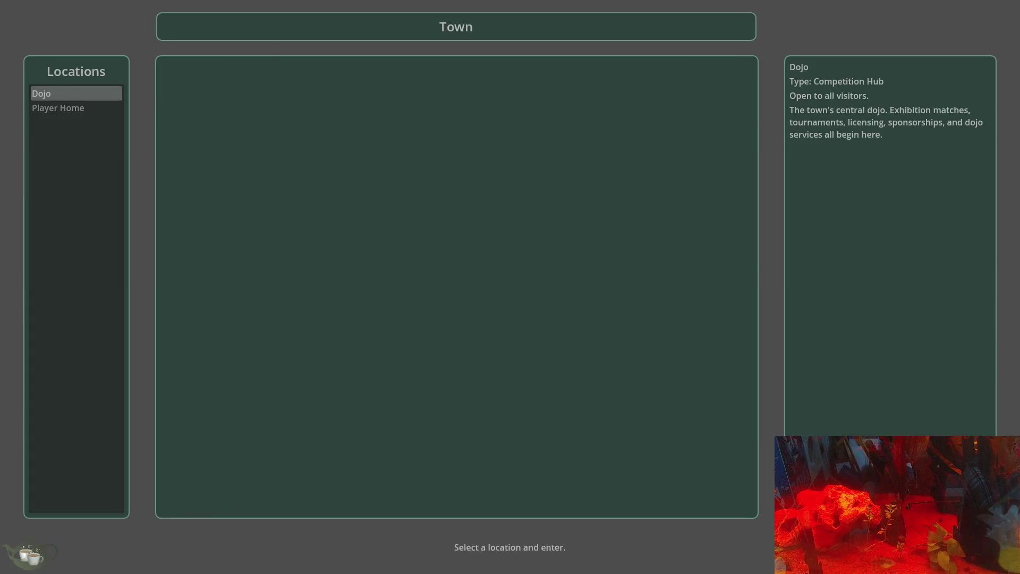
pyautogui.press('Escape')
pyautogui.click(523, 370)
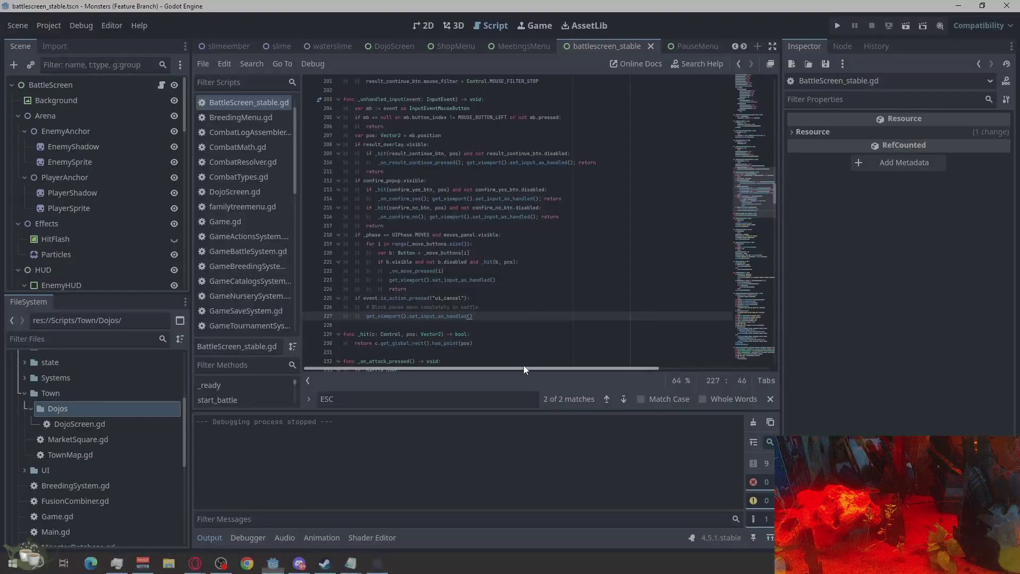
# Return to BattleScreen_stable.gd and review the _unhandled_input function around line 227
pyautogui.click(251, 99)
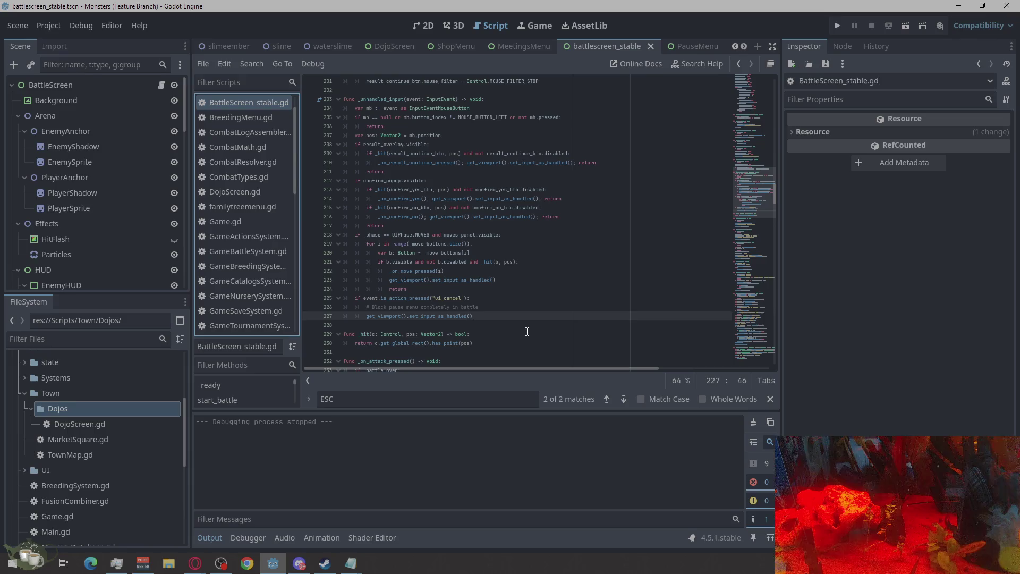
pyautogui.click(485, 315)
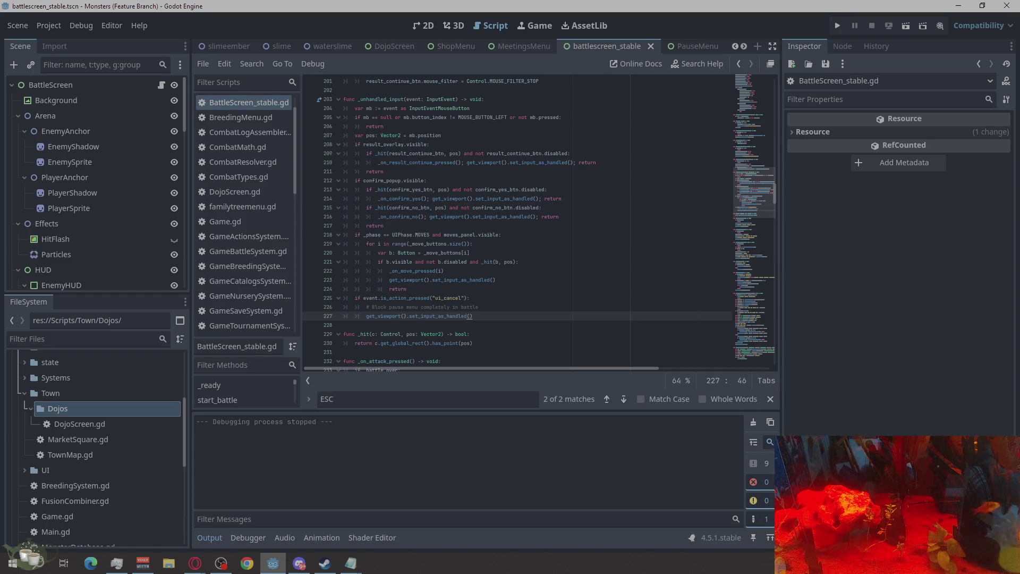
pyautogui.scroll(2, 469, 264)
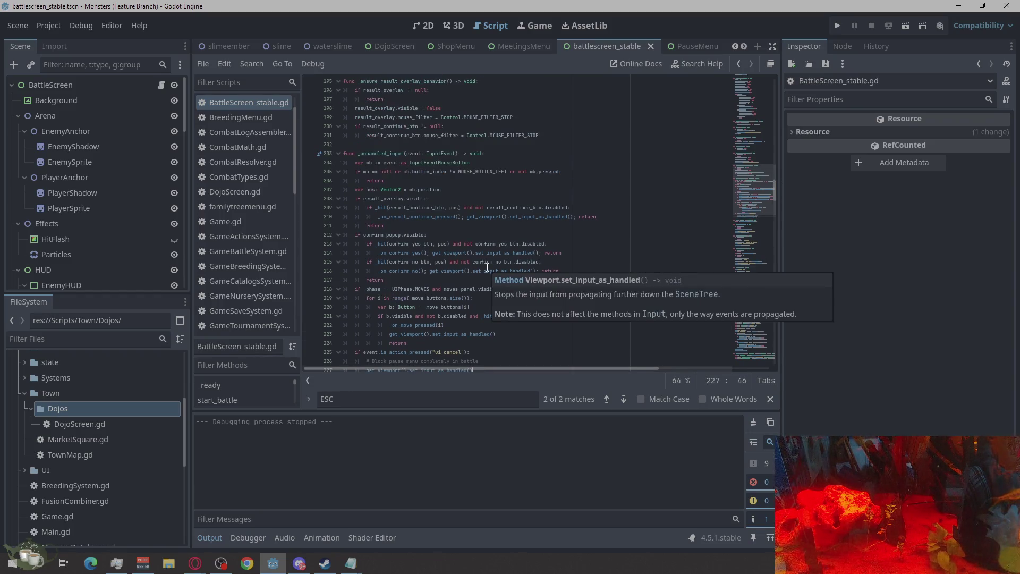
pyautogui.scroll(-1, 487, 267)
pyautogui.scroll(-2, 487, 267)
pyautogui.scroll(2, 487, 267)
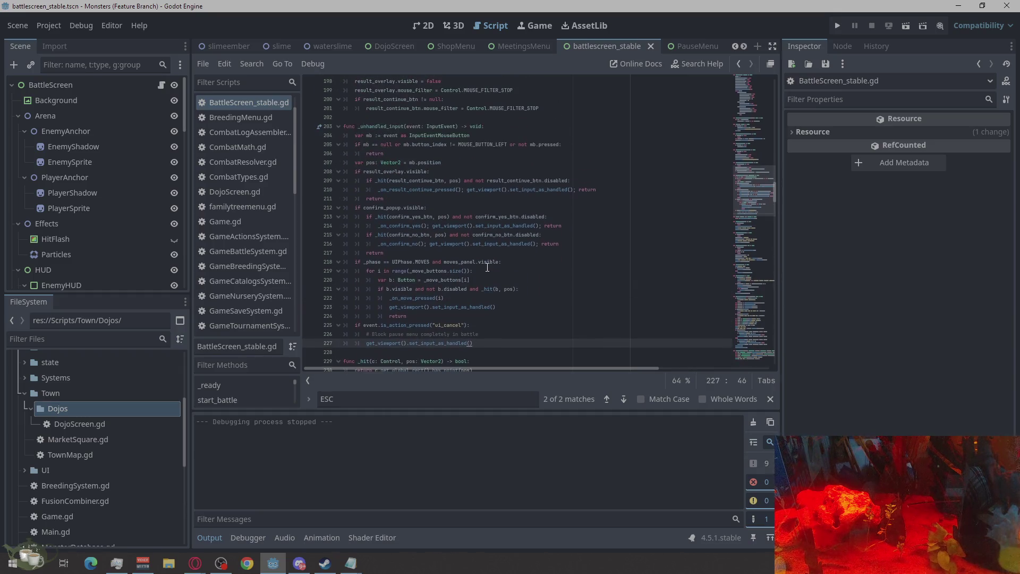
pyautogui.scroll(1, 487, 267)
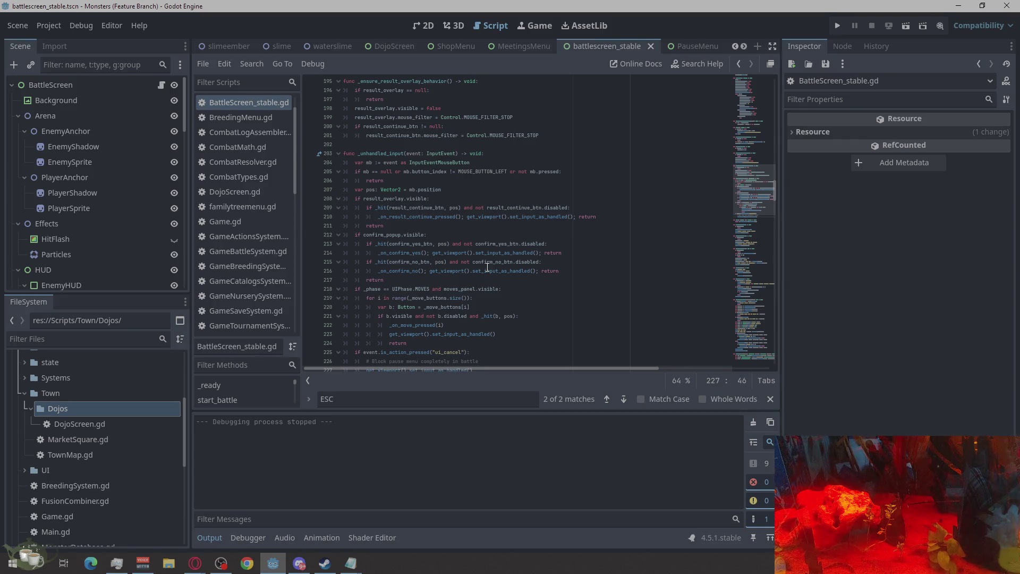
pyautogui.moveTo(487, 267)
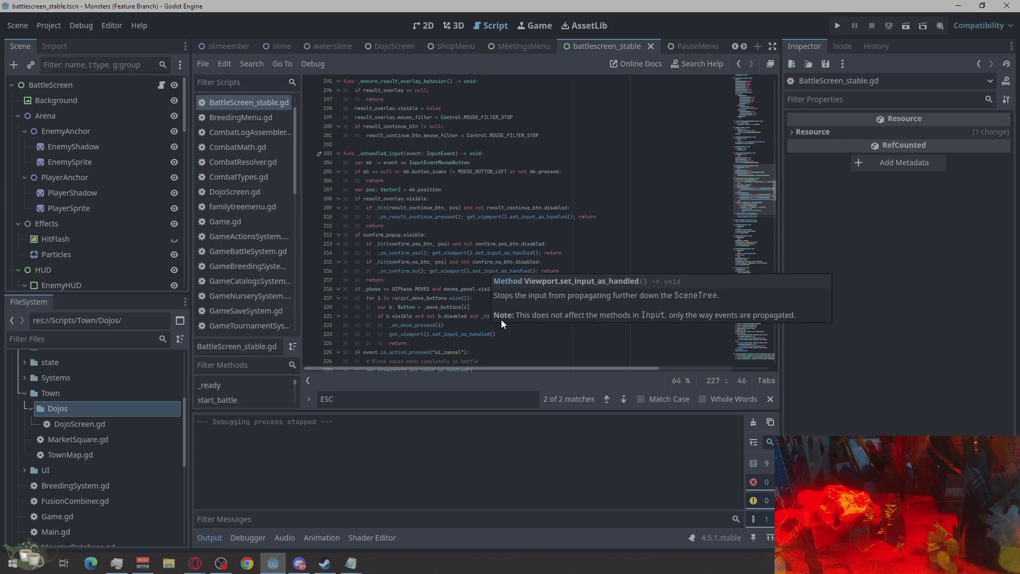
pyautogui.scroll(-3, 502, 329)
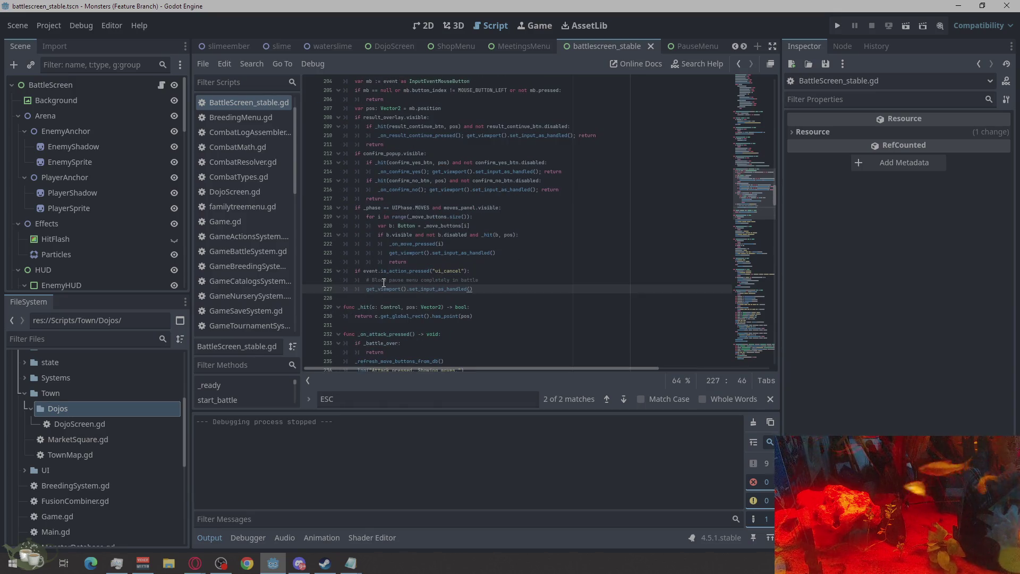
pyautogui.scroll(1, 412, 273)
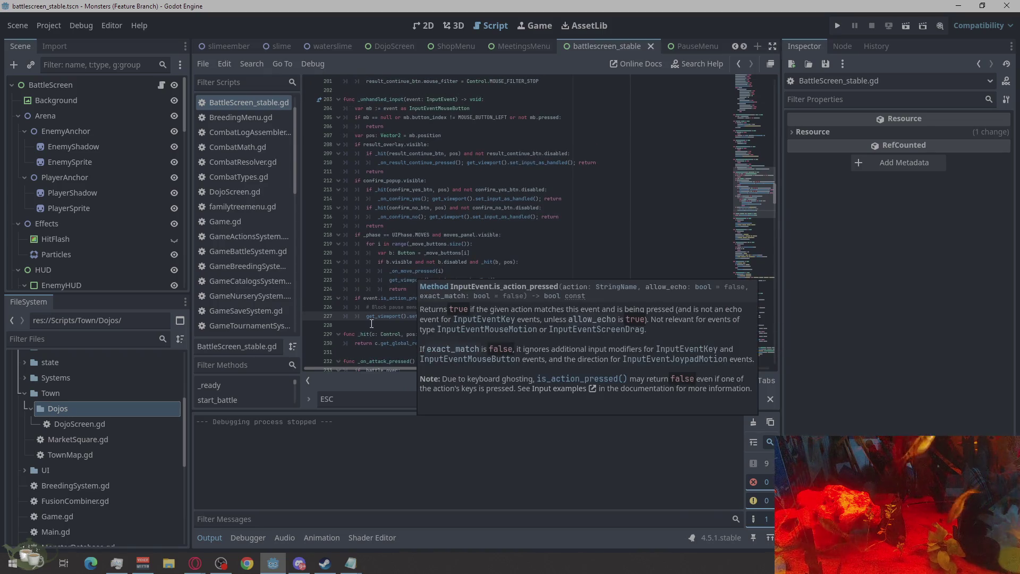
# Collapse the move-button loop, confirm_popup.visible block and result_overlay.visible block
pyautogui.click(338, 236)
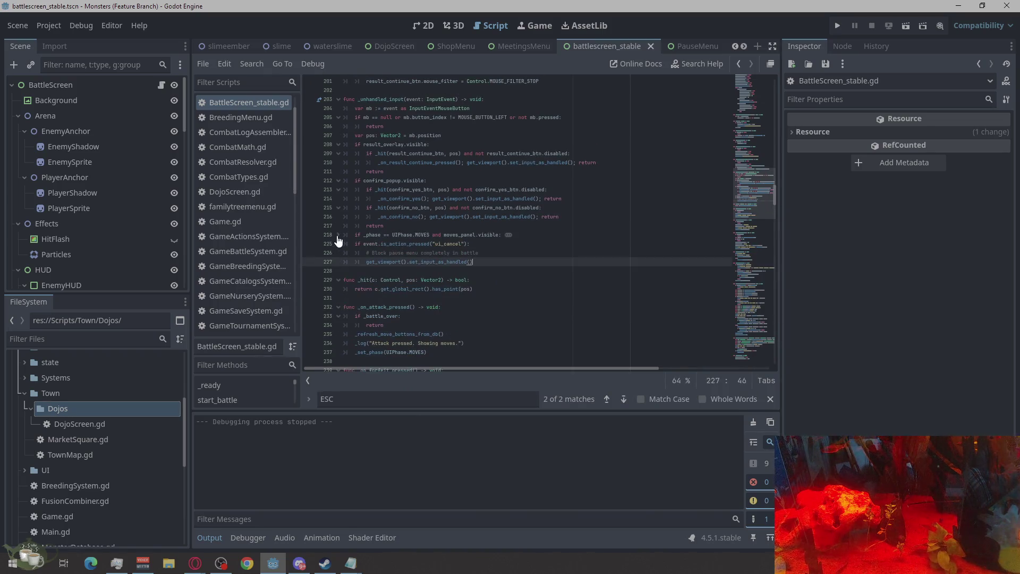
pyautogui.click(338, 180)
pyautogui.scroll(2, 396, 182)
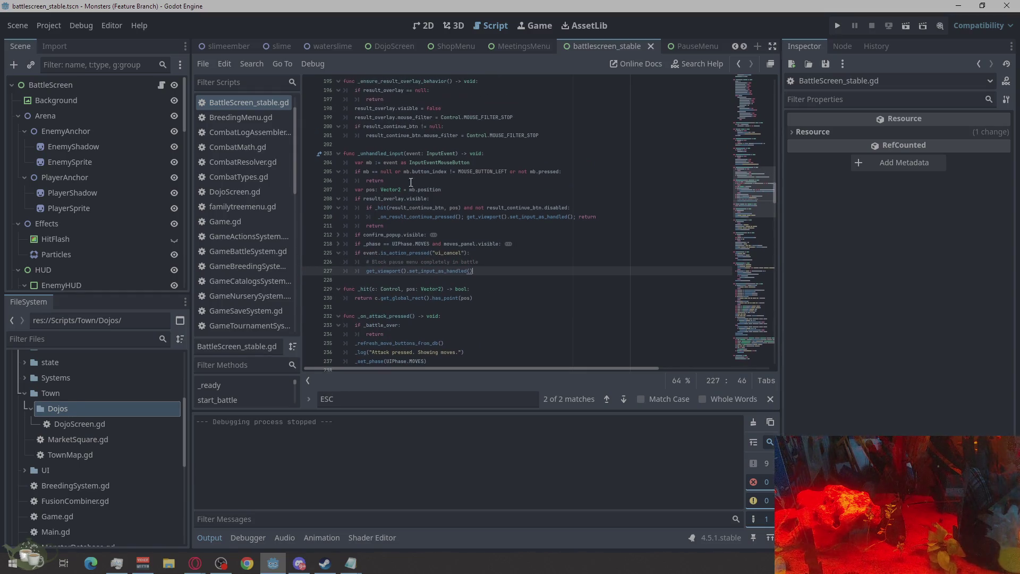
pyautogui.click(338, 199)
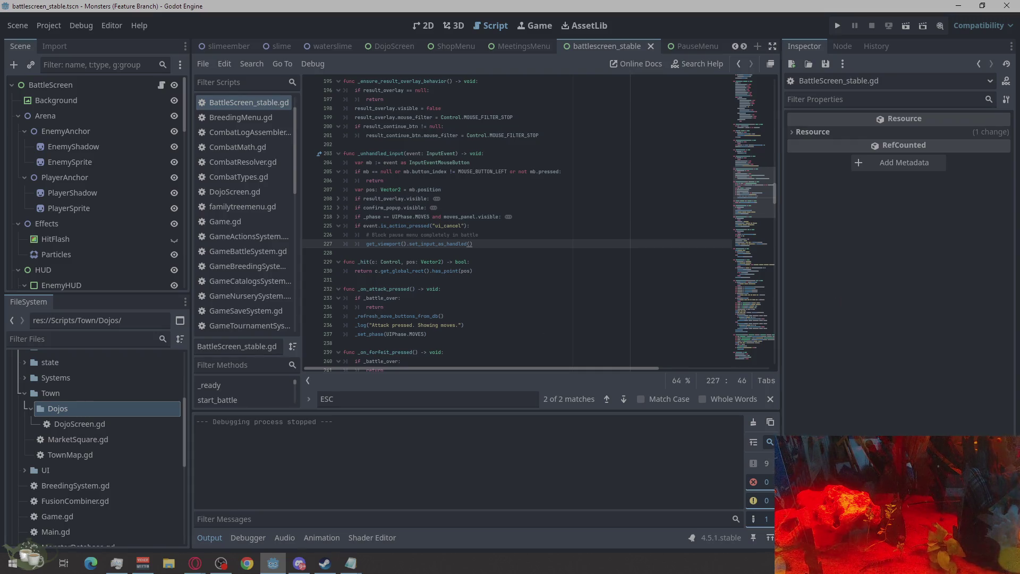
pyautogui.hotkey('alt', 'Tab')
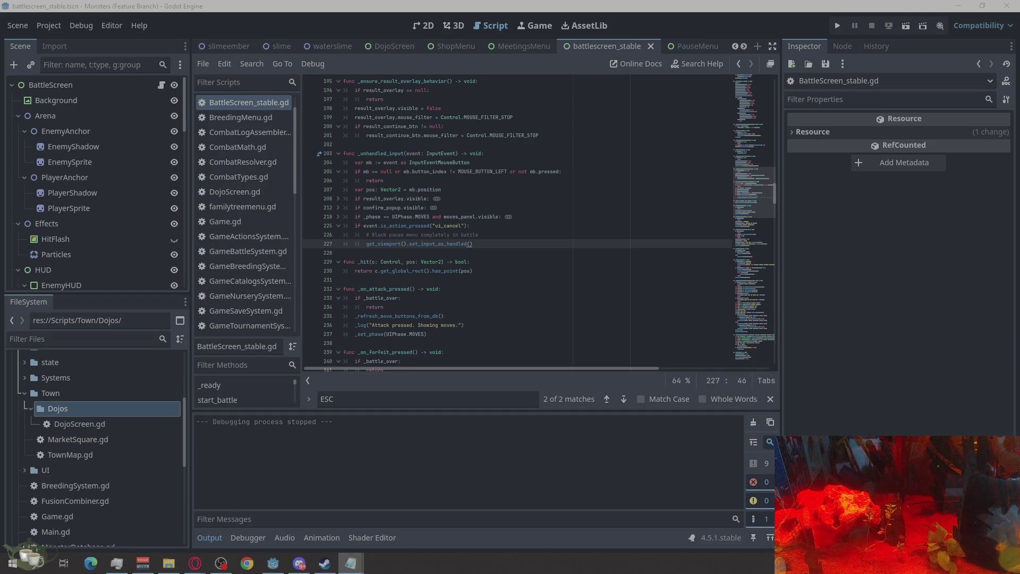
pyautogui.rightClick(478, 227)
# Paste the code into the script, run the game, and start a Town Dojo Exhibition battle
pyautogui.click(527, 340)
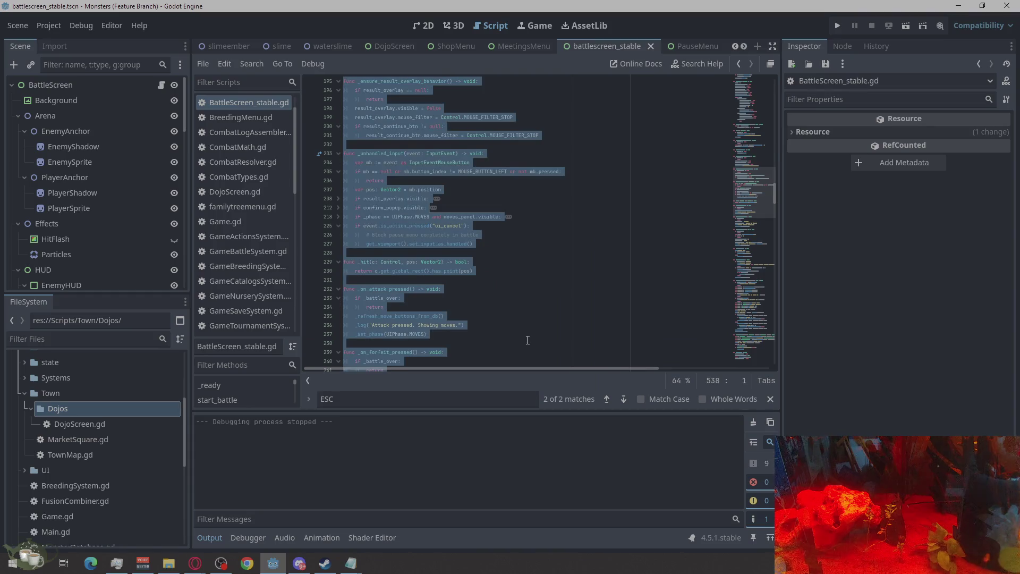
pyautogui.hotkey('ctrl', 'v')
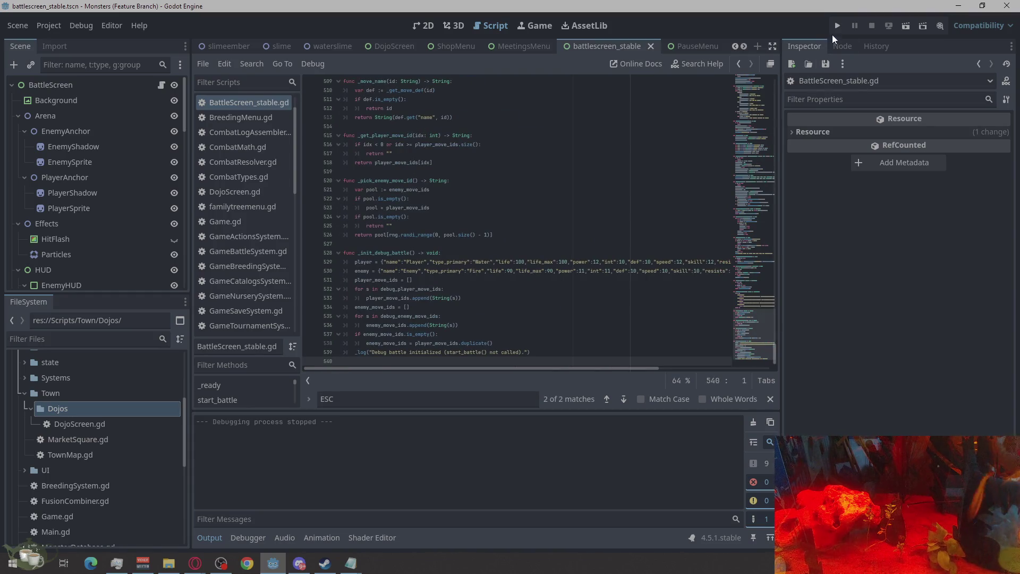
pyautogui.click(838, 27)
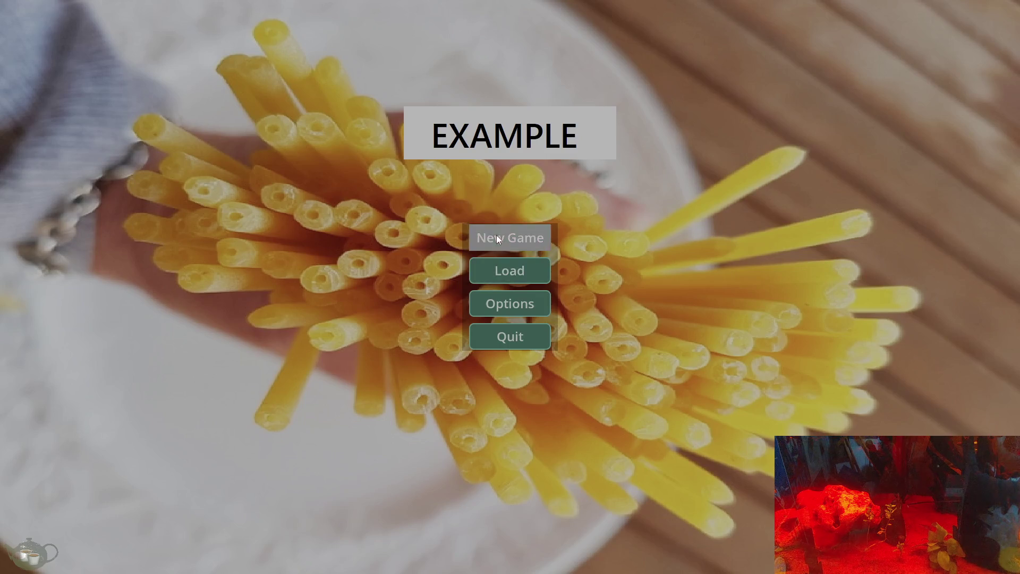
pyautogui.click(496, 235)
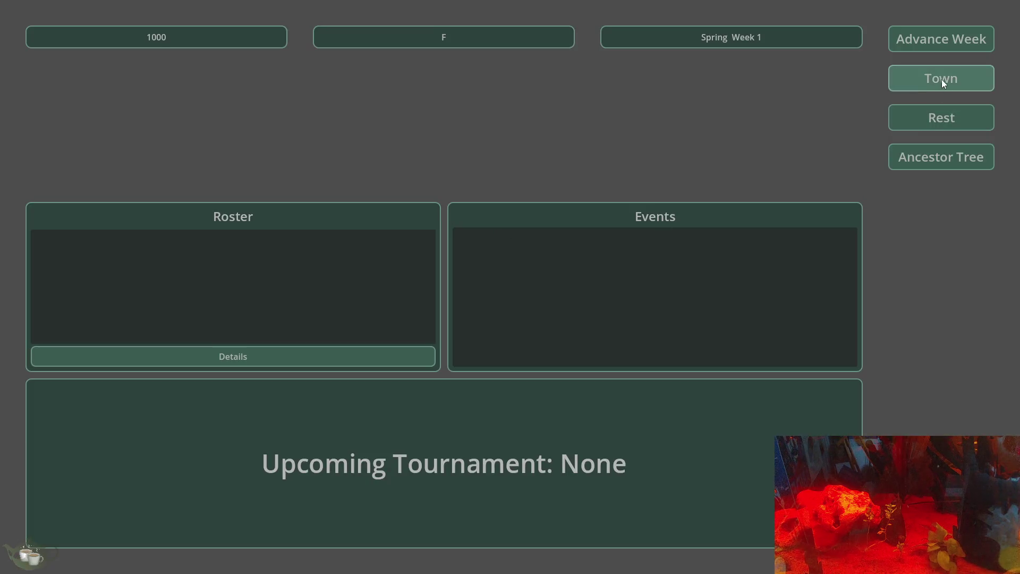
pyautogui.click(941, 79)
pyautogui.press('Return')
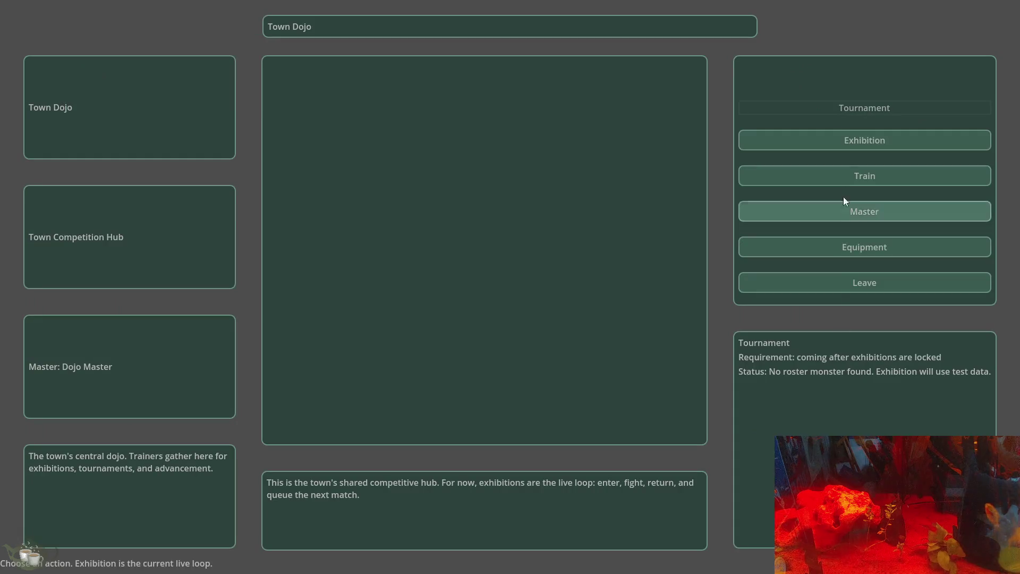
pyautogui.click(845, 141)
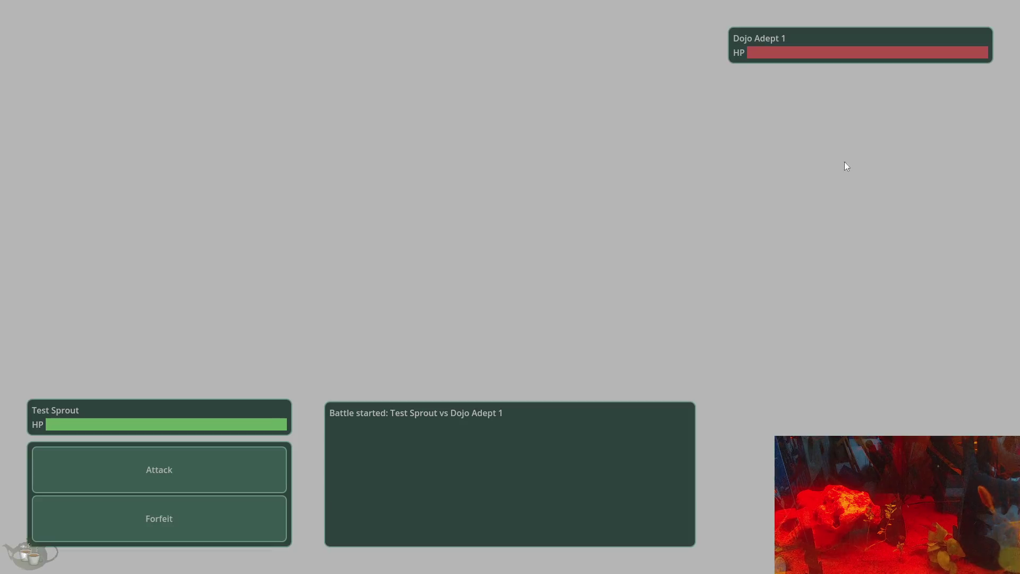
# Try Ember Lash, Toxic Spit and Rending Cut, then play a turn with Power Strike
pyautogui.click(192, 464)
pyautogui.click(276, 482)
pyautogui.click(524, 288)
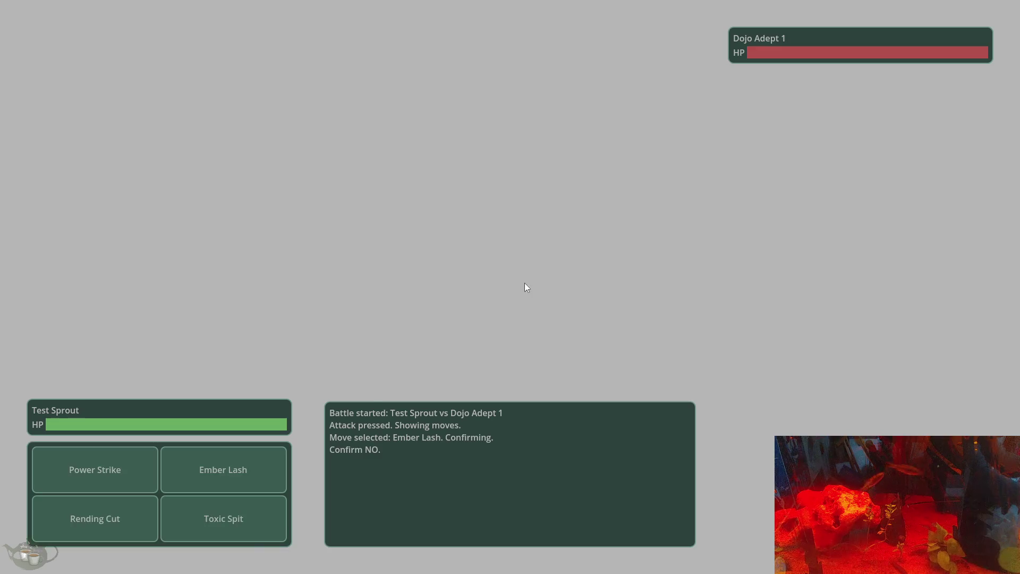
pyautogui.click(240, 502)
pyautogui.click(528, 286)
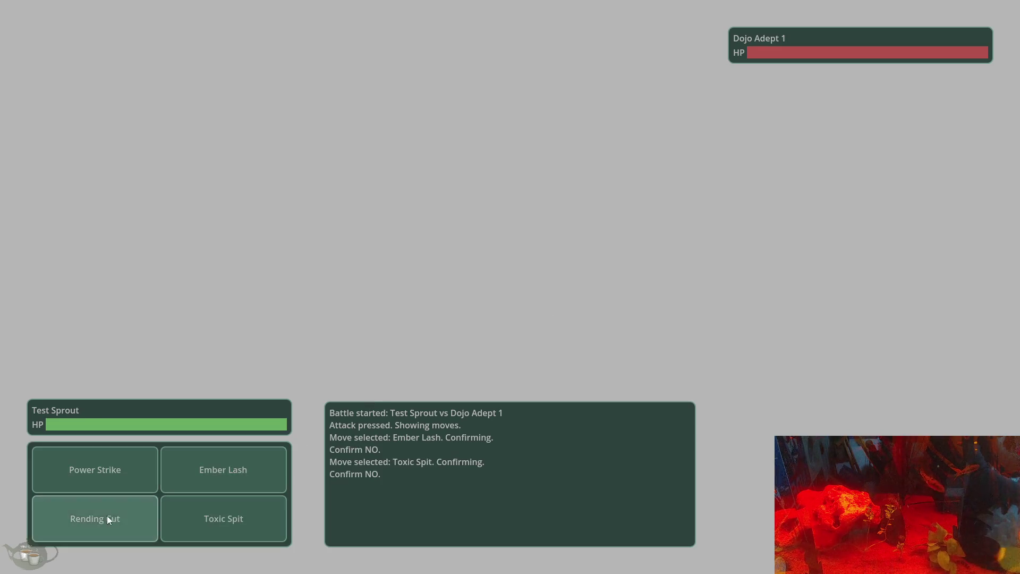
pyautogui.click(106, 515)
pyautogui.click(522, 289)
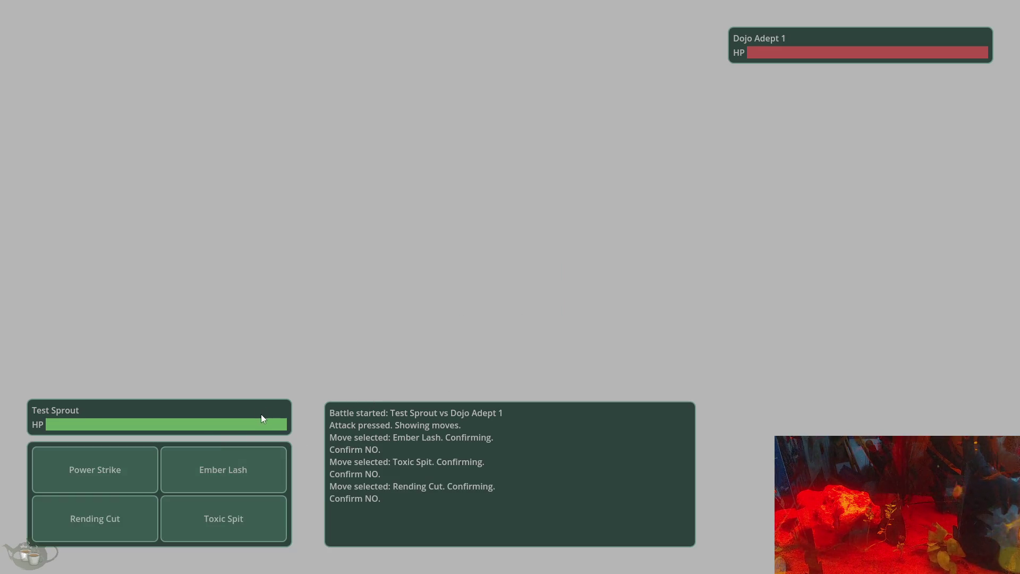
pyautogui.click(108, 476)
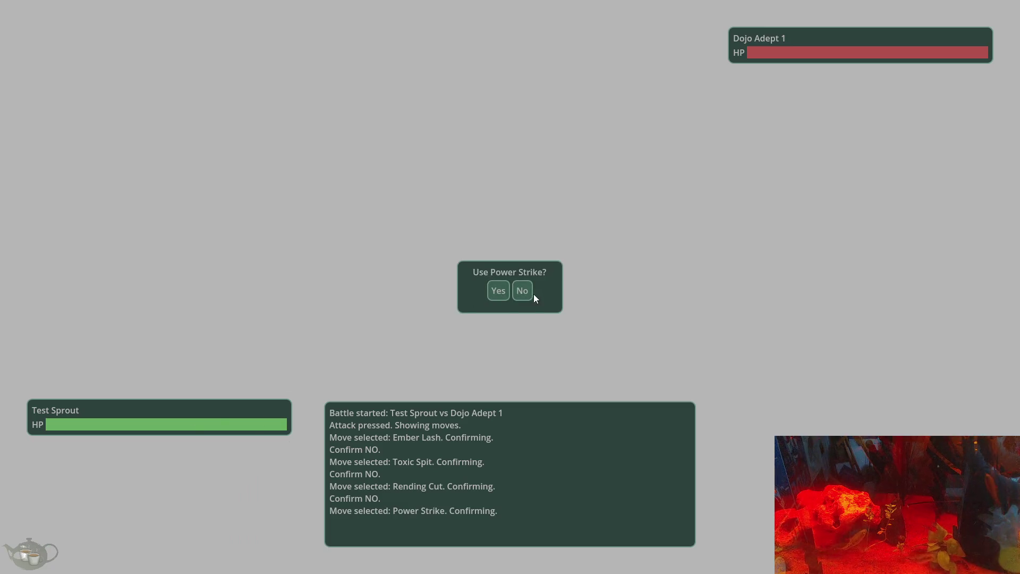
pyautogui.click(528, 293)
pyautogui.click(79, 470)
pyautogui.click(498, 291)
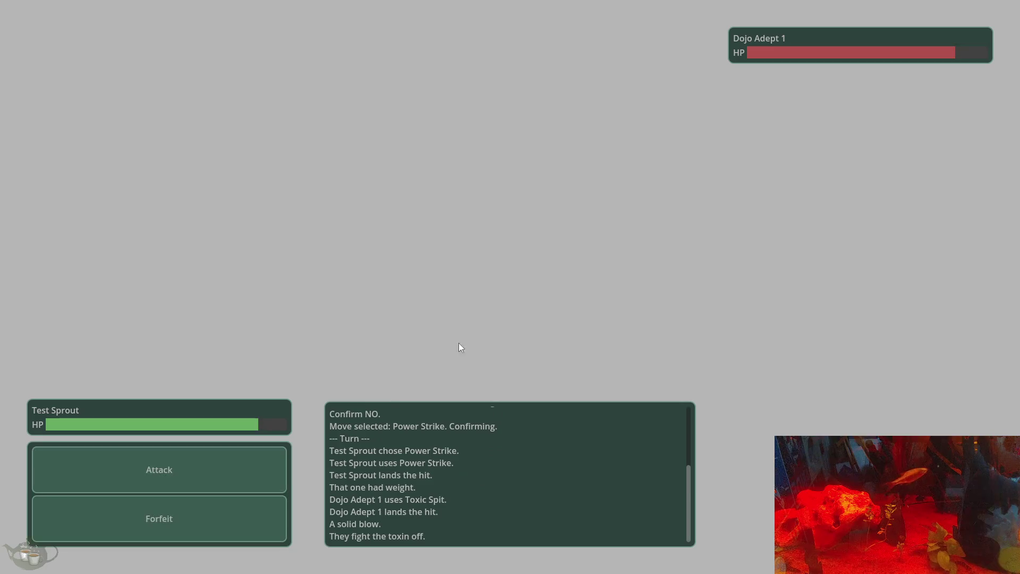
# Forfeit the battle, dismiss the defeat result, then pause in the dojo and quit
pyautogui.click(221, 518)
pyautogui.click(497, 289)
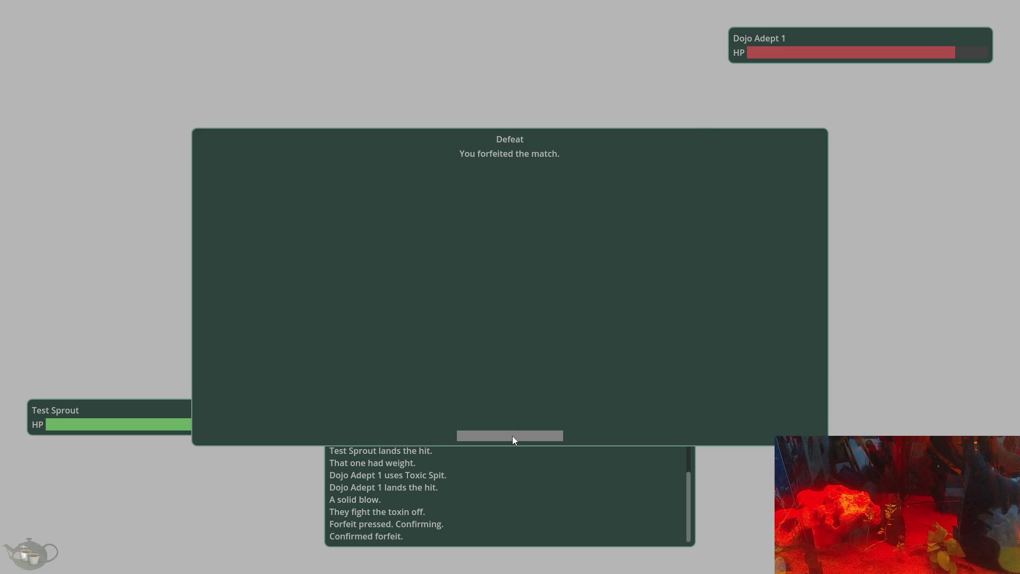
pyautogui.click(513, 436)
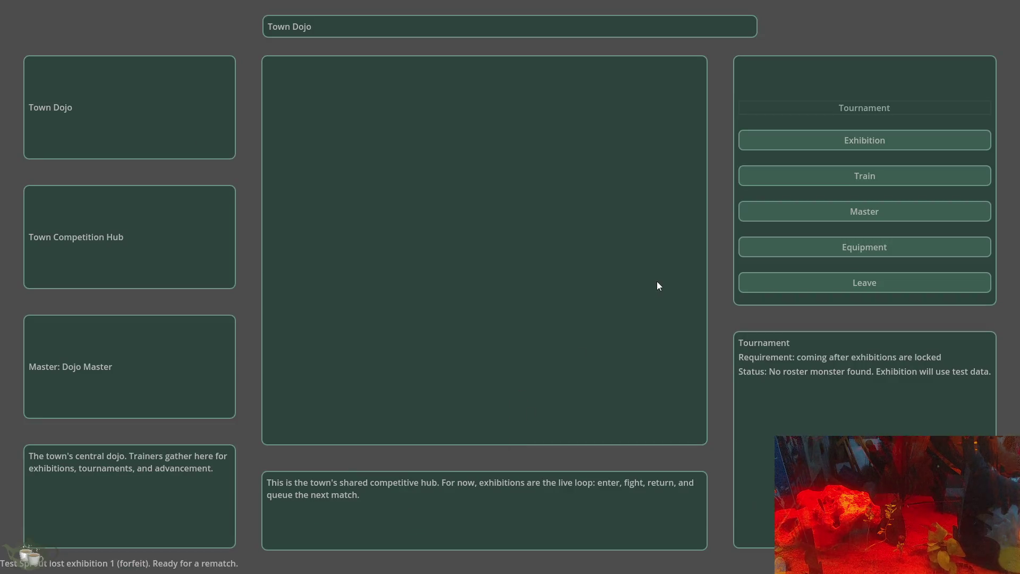
pyautogui.press('Escape')
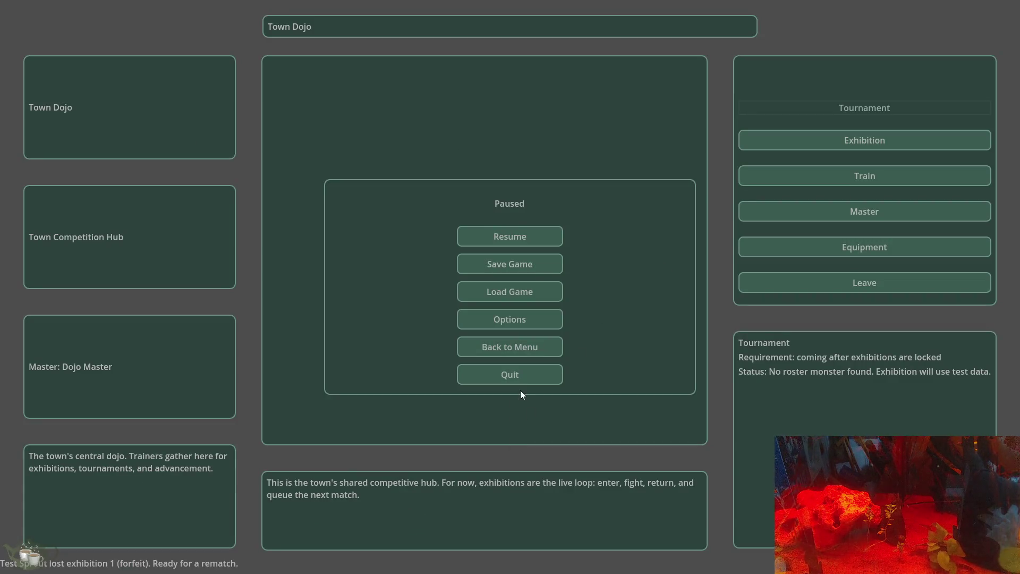
pyautogui.click(520, 375)
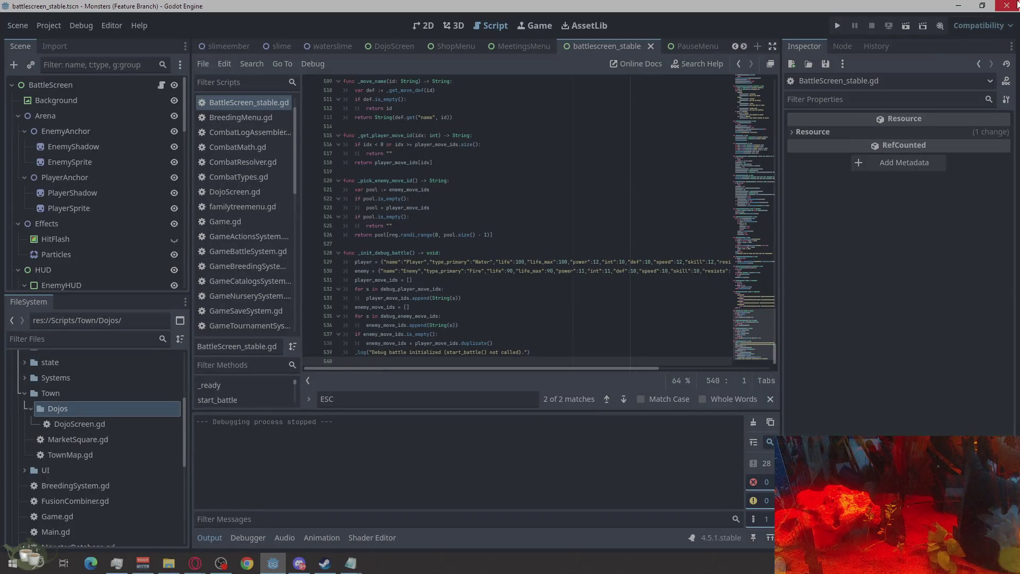
# Bring up Opera GX playing the Cult of the Lamb OST and drag it left over the editor
pyautogui.hotkey('alt', 'Tab')
pyautogui.hotkey('alt', 'Tab')
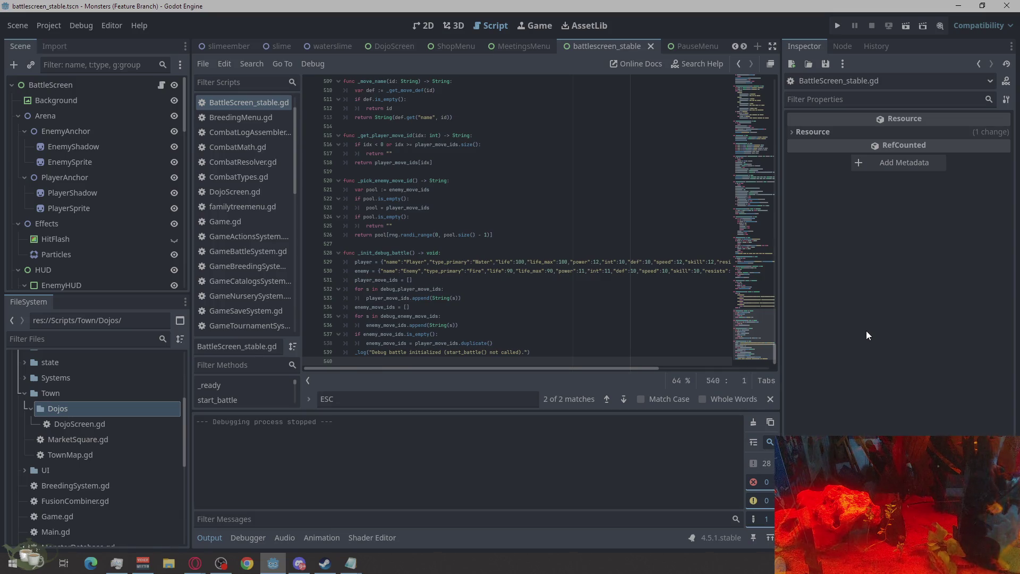
pyautogui.scroll(-1, 549, 284)
pyautogui.scroll(10, 549, 285)
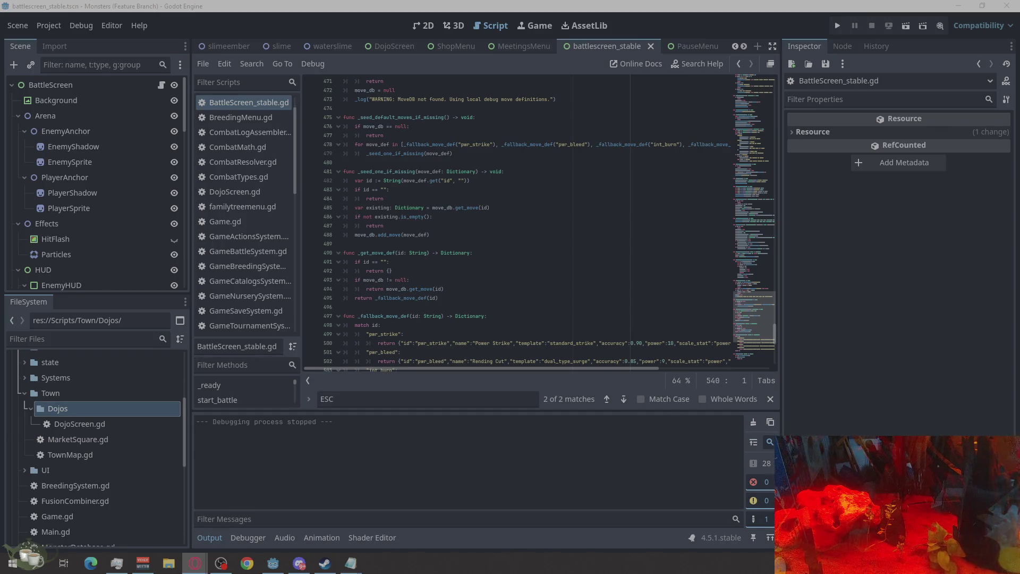
pyautogui.hotkey('alt', 'Tab')
pyautogui.moveTo(651, 98); pyautogui.dragTo(506, 99)
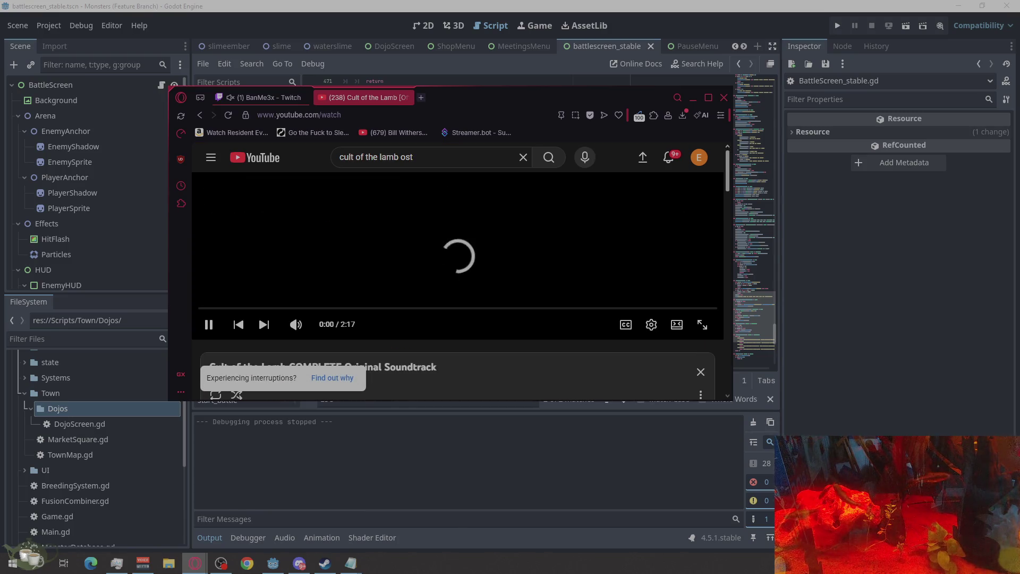
pyautogui.hotkey('alt', 'Tab')
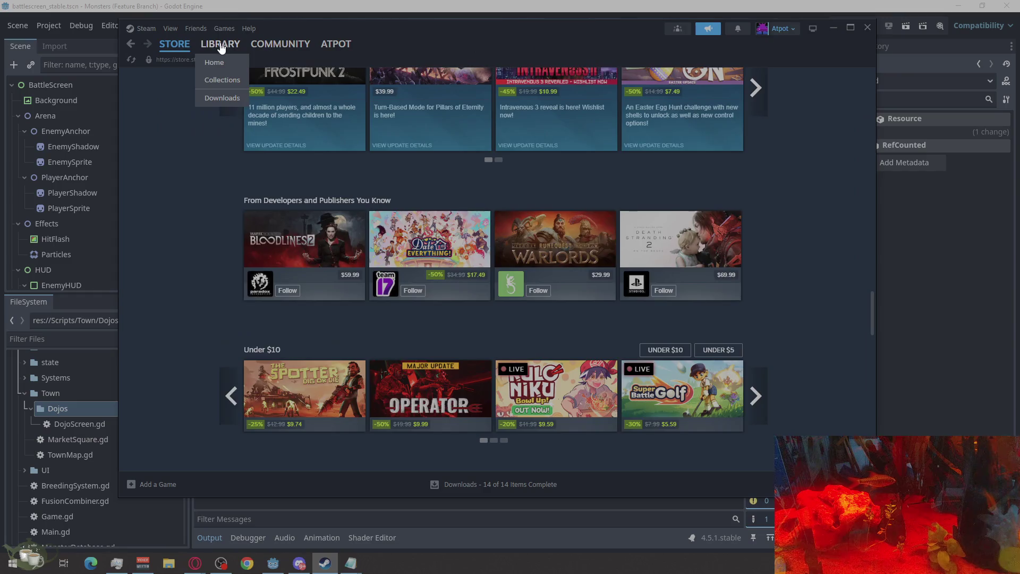
# Search the Steam library for 'stone' and open Stoneshard's store page
pyautogui.click(221, 45)
pyautogui.click(209, 113)
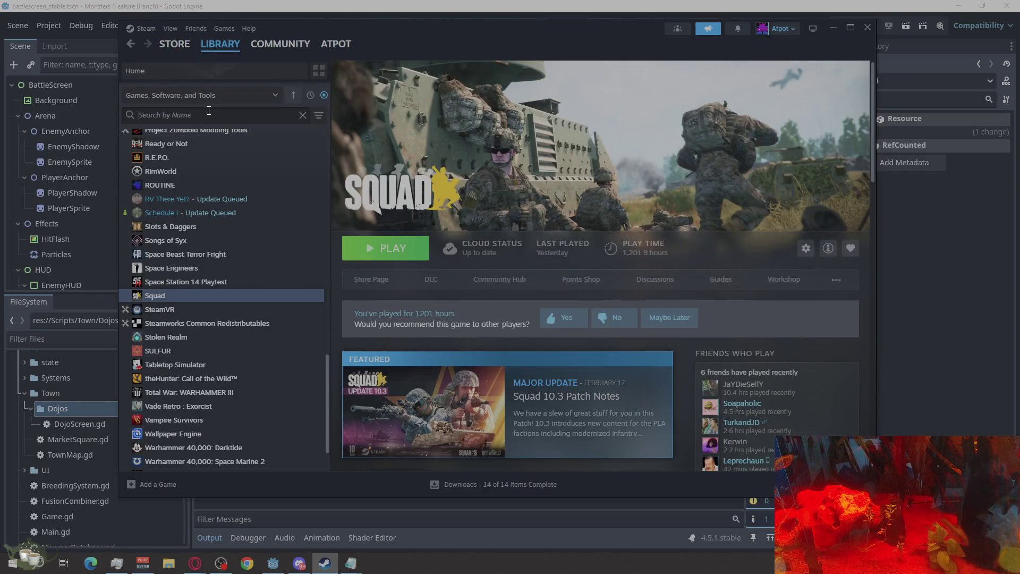
pyautogui.write('heart')
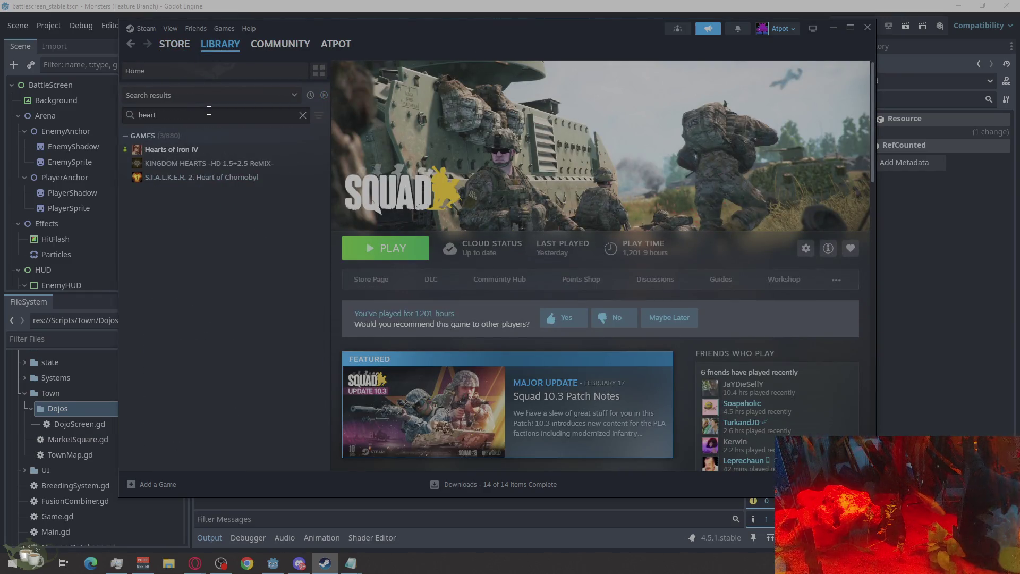
pyautogui.press('BackSpace')
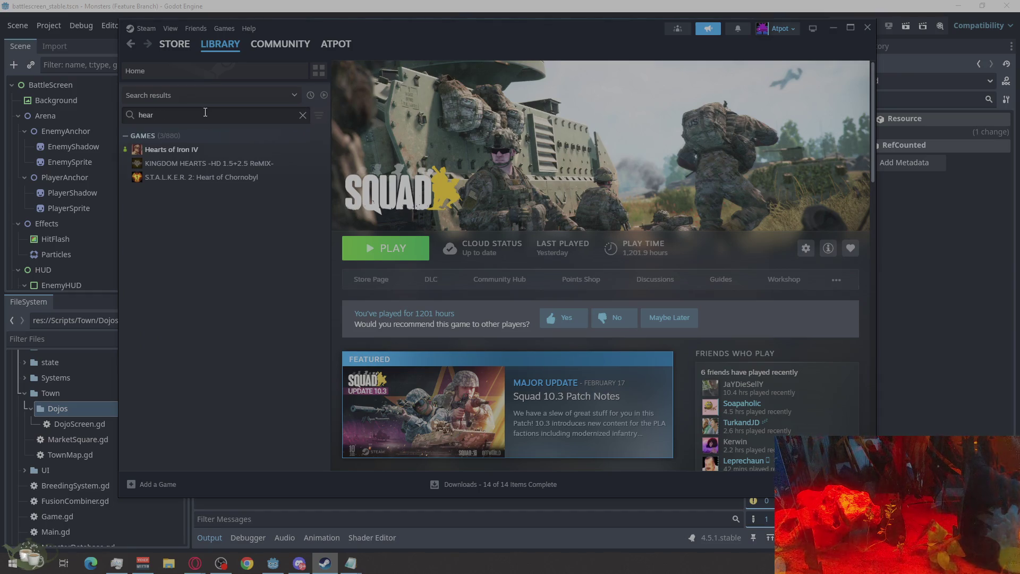
pyautogui.press('BackSpace')
pyautogui.press('BackSpace')
pyautogui.press('BackSpace')
pyautogui.write('stone')
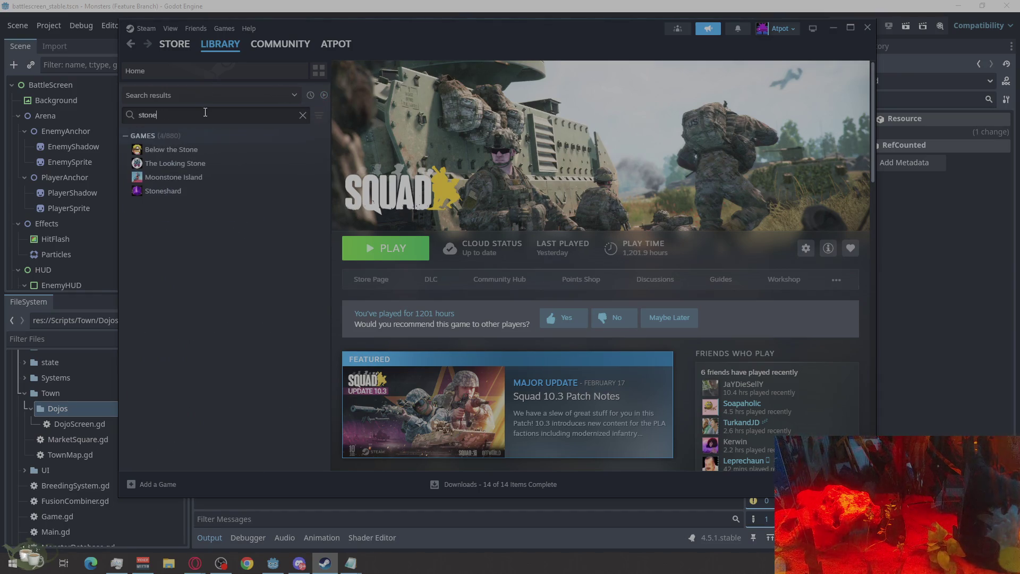
pyautogui.click(185, 193)
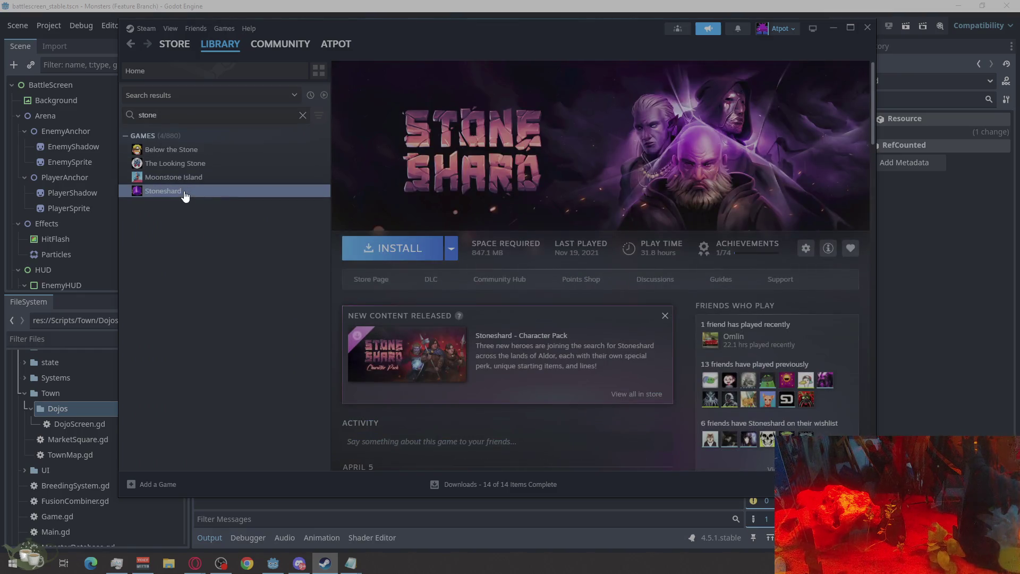
pyautogui.click(369, 278)
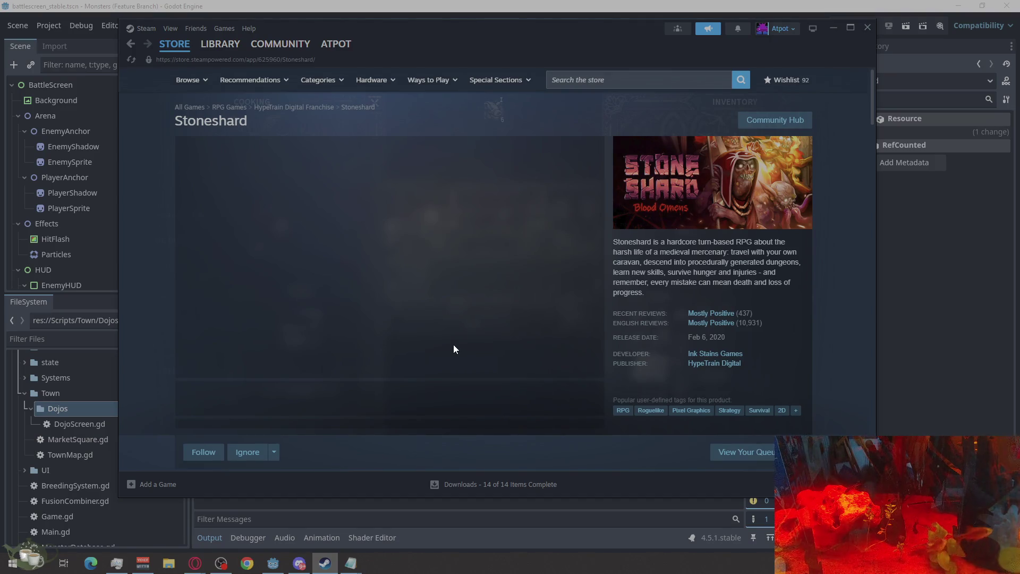
# Flip through the map, forest and dungeon screenshots, ending on the town screenshot
pyautogui.scroll(-1, 495, 317)
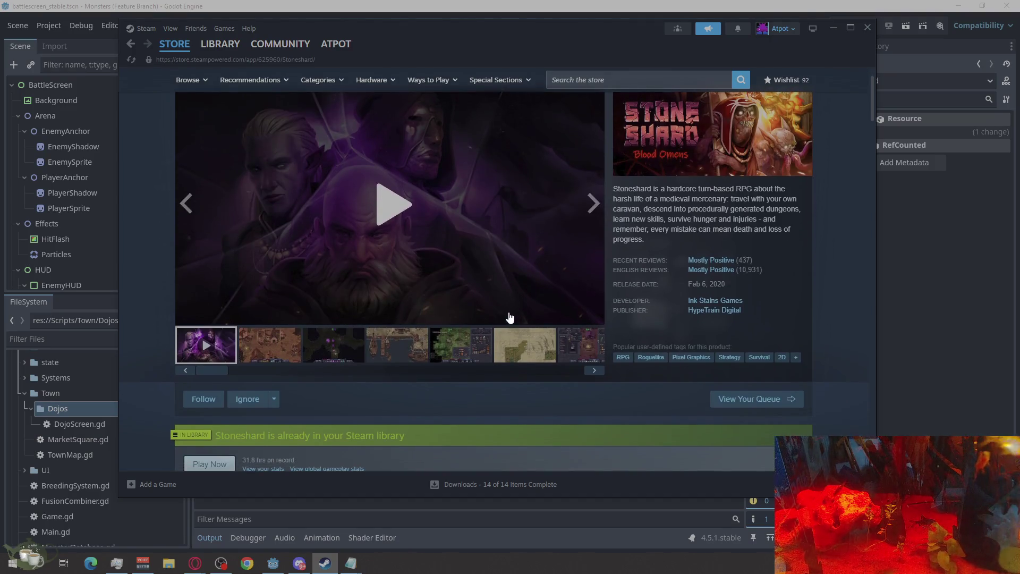
pyautogui.click(523, 345)
pyautogui.click(466, 348)
pyautogui.click(325, 348)
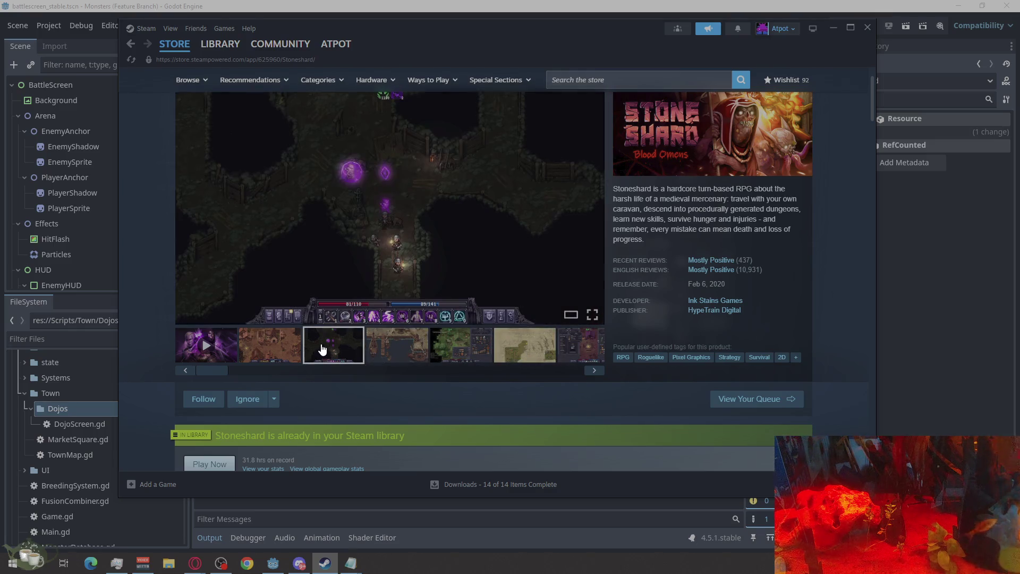
pyautogui.click(279, 345)
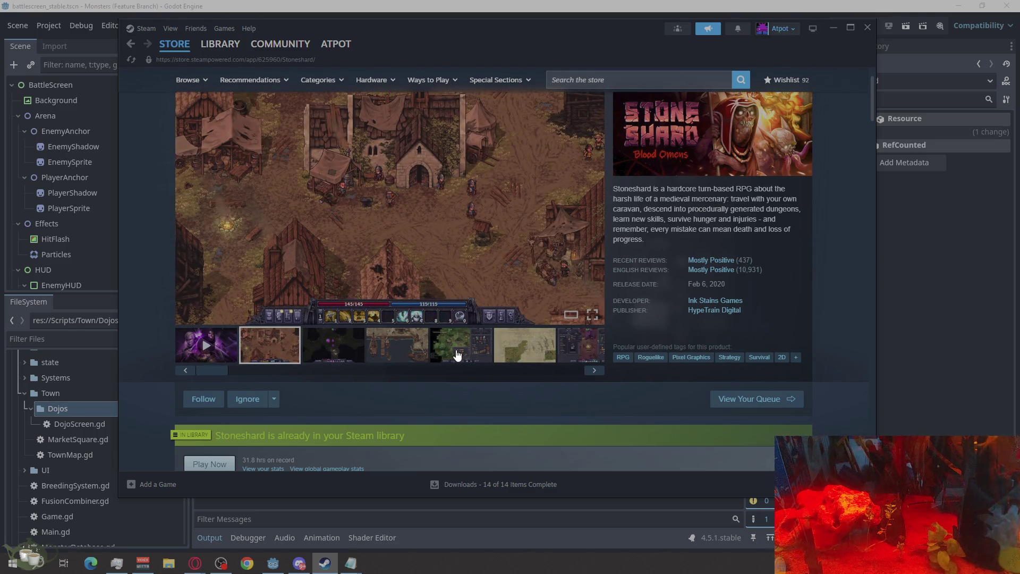
# Expand Stoneshard's About This Game section with READ MORE, read through it, and scroll back up
pyautogui.scroll(-10, 402, 346)
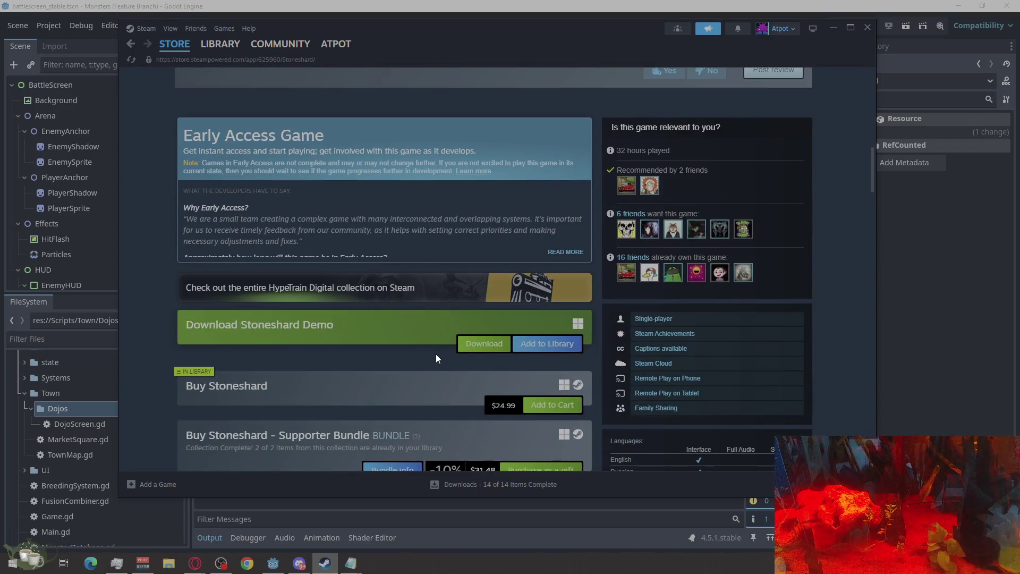
pyautogui.scroll(-4, 436, 354)
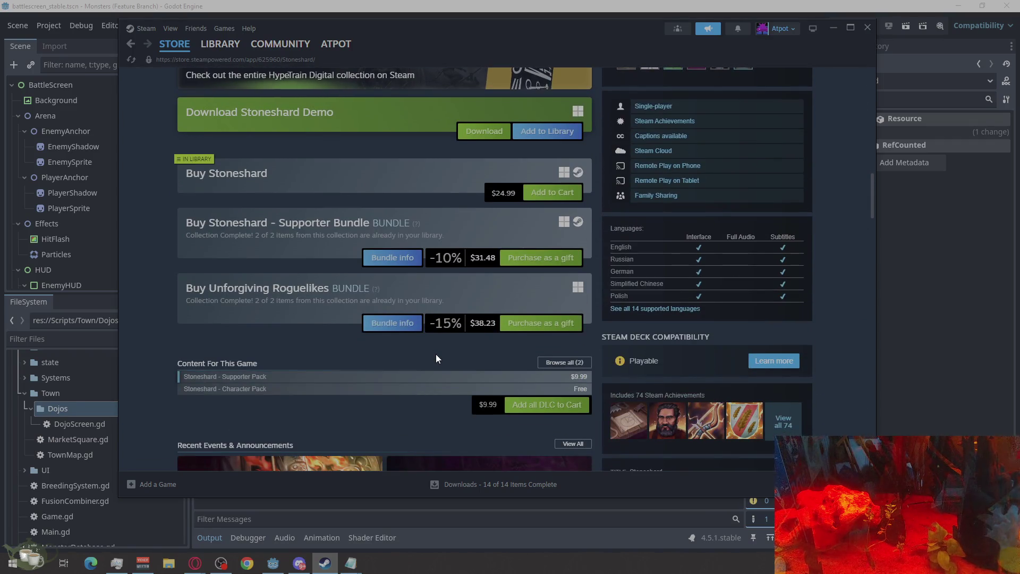
pyautogui.scroll(-5, 436, 355)
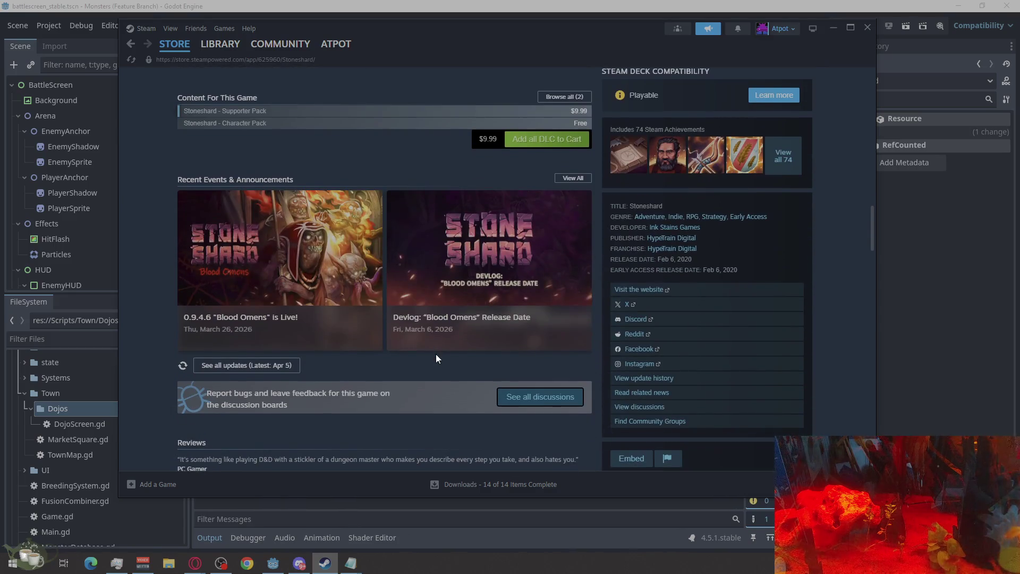
pyautogui.scroll(-10, 436, 355)
pyautogui.scroll(-6, 436, 353)
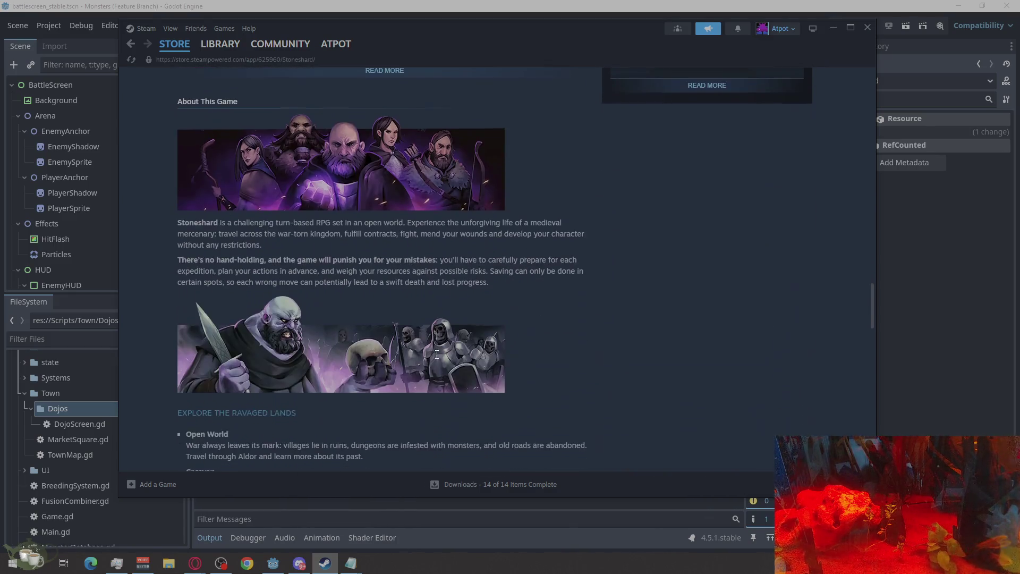
pyautogui.click(372, 370)
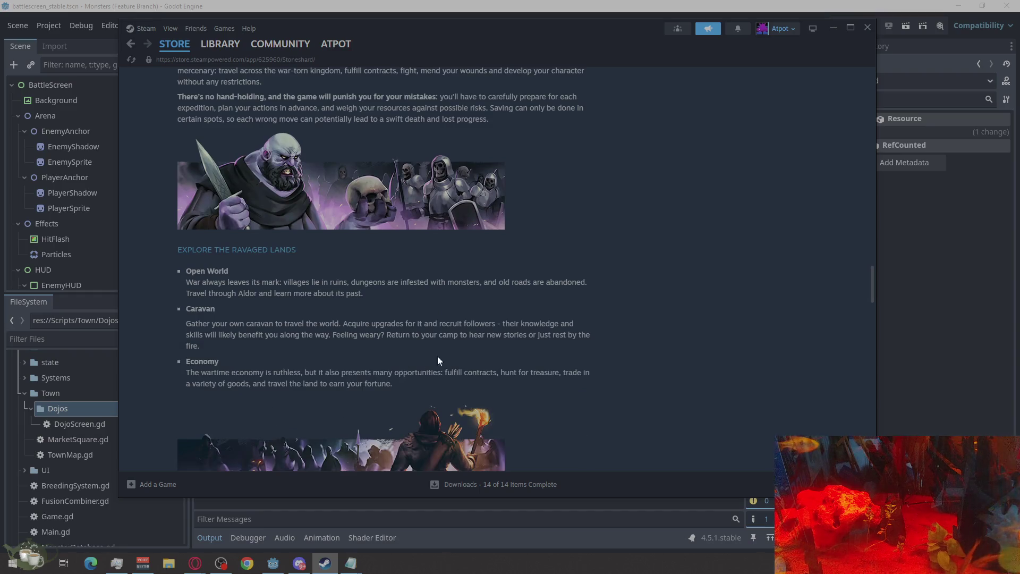
pyautogui.scroll(-4, 438, 355)
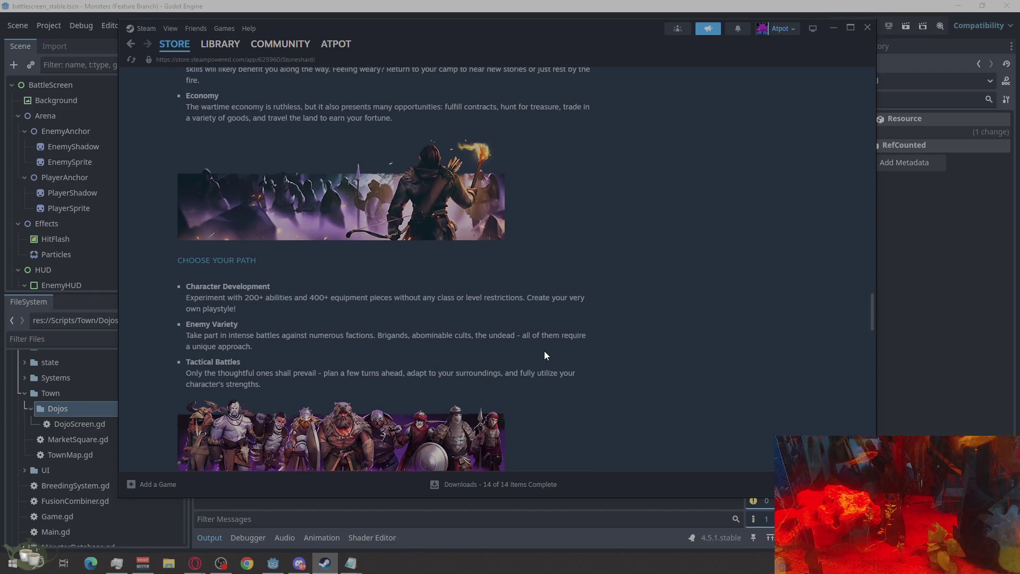
pyautogui.scroll(-4, 540, 352)
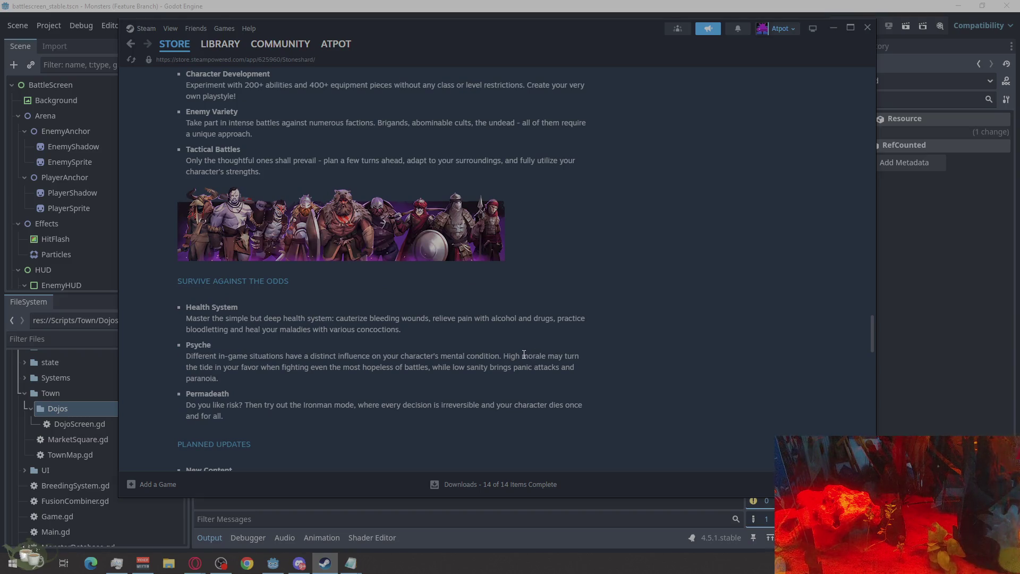
pyautogui.scroll(-2, 524, 354)
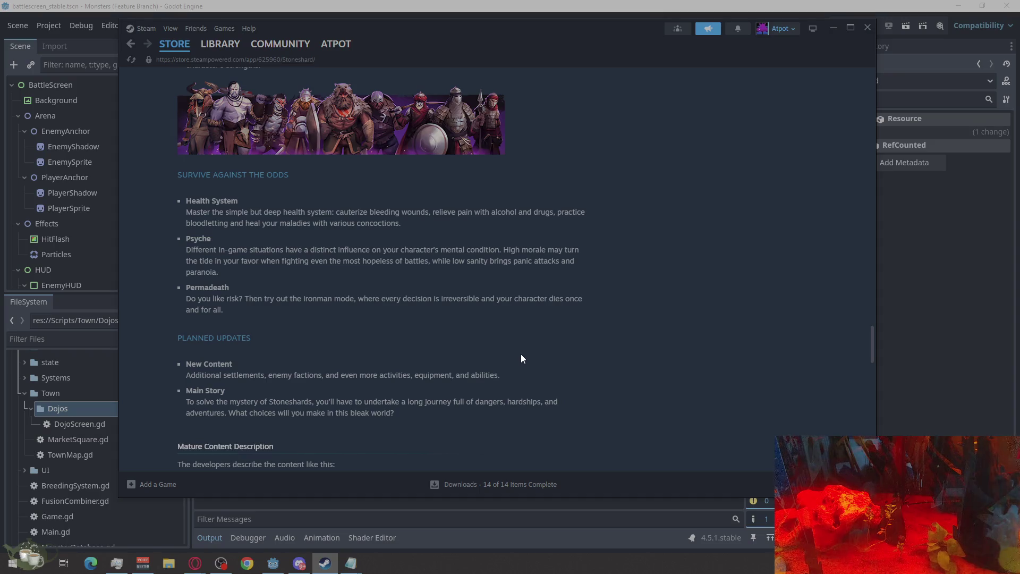
pyautogui.scroll(-2, 521, 354)
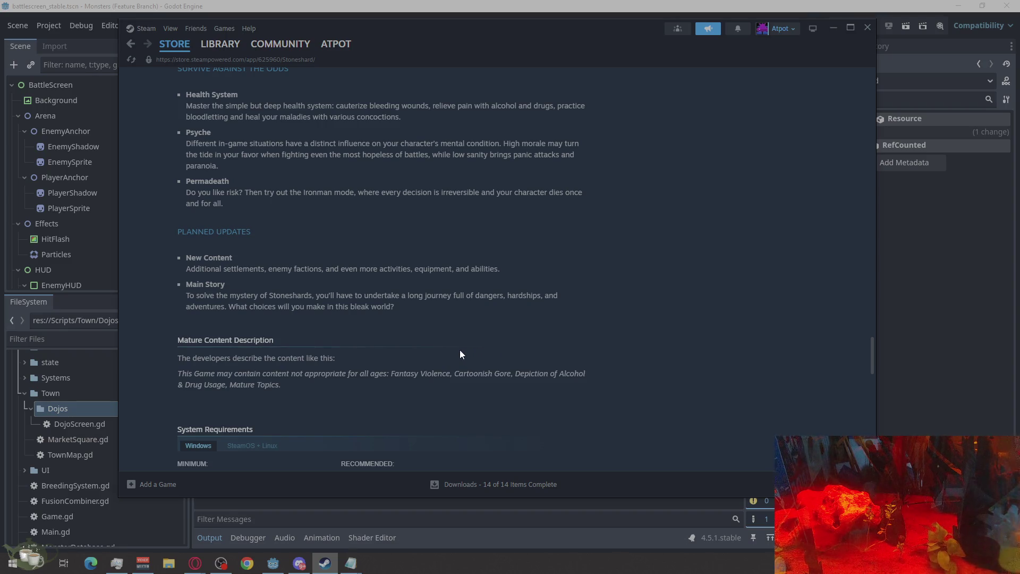
pyautogui.scroll(-2, 461, 354)
pyautogui.scroll(20, 391, 373)
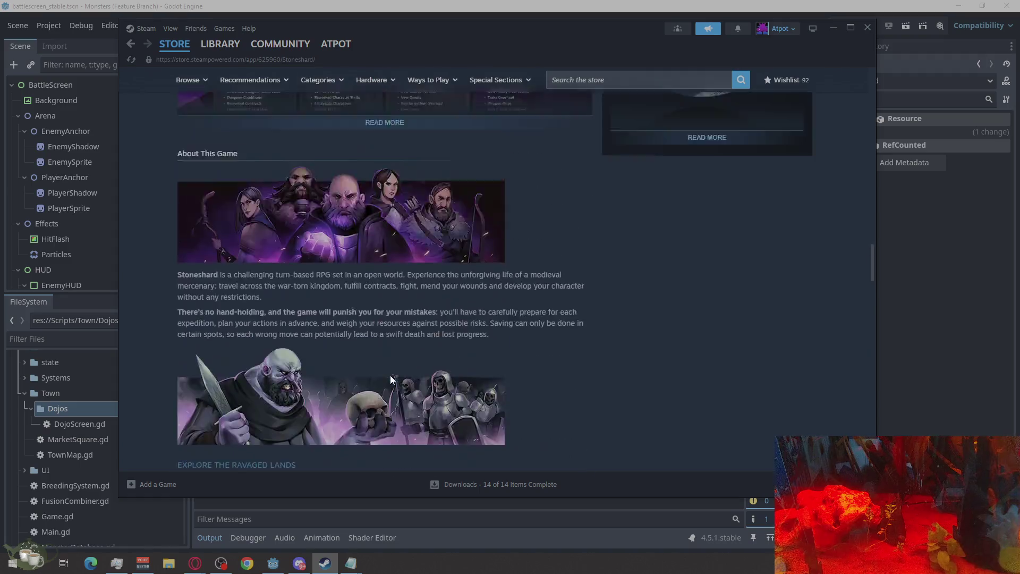
pyautogui.scroll(15, 392, 379)
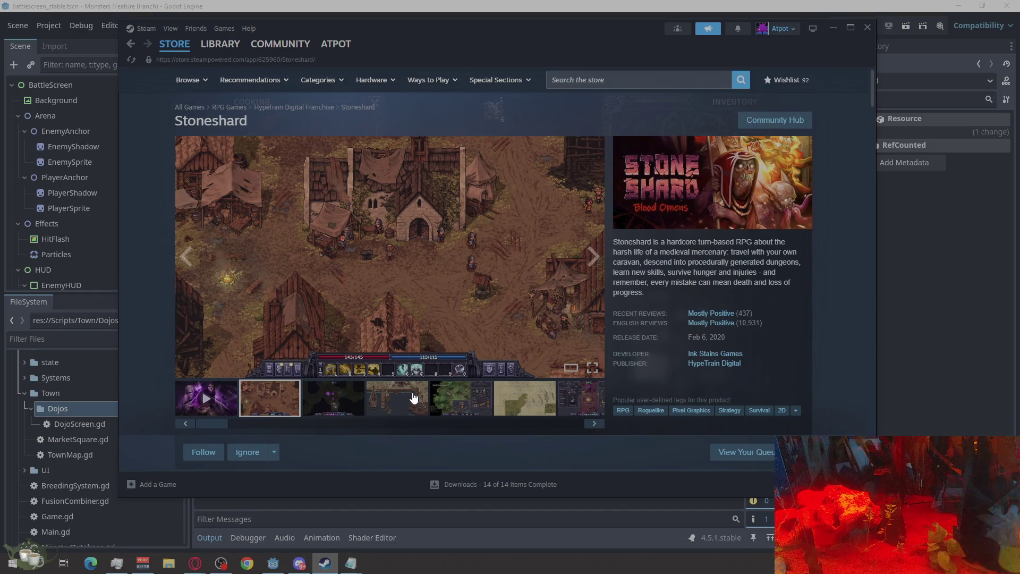
# Show the dark dungeon and harbour Stoneshard screenshots and check the 31.8 hours on record
pyautogui.click(365, 398)
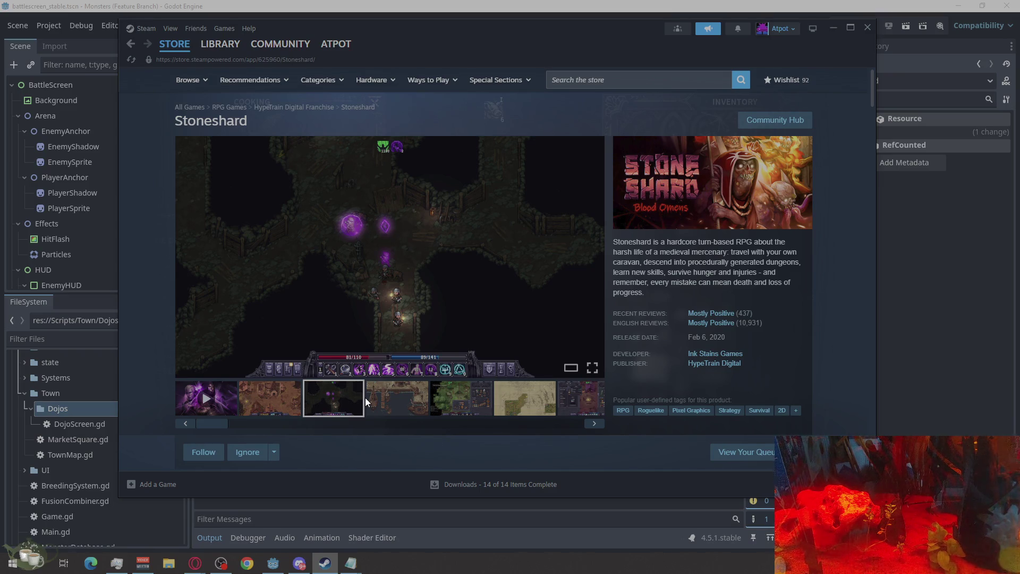
pyautogui.click(409, 398)
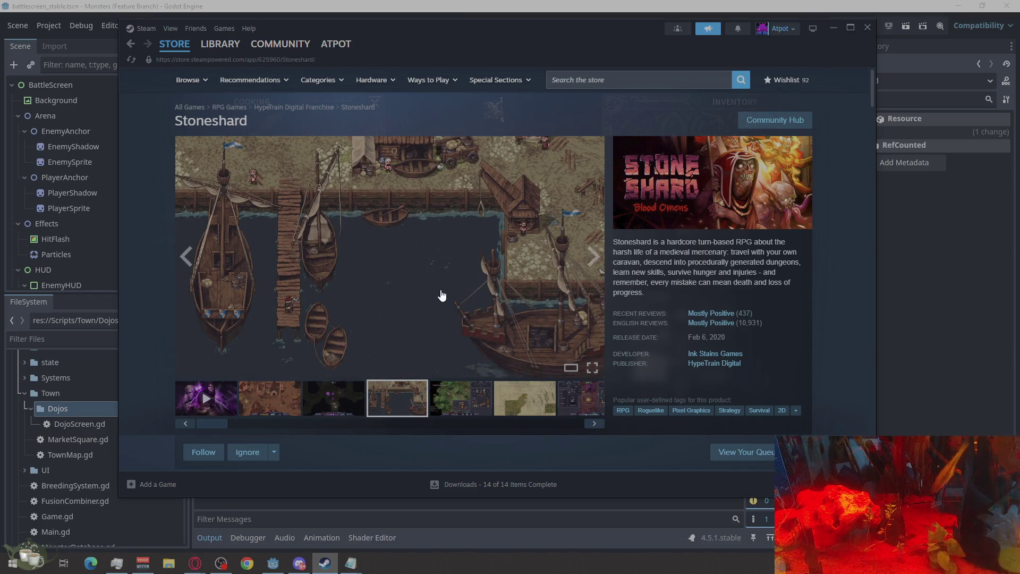
pyautogui.scroll(-4, 602, 355)
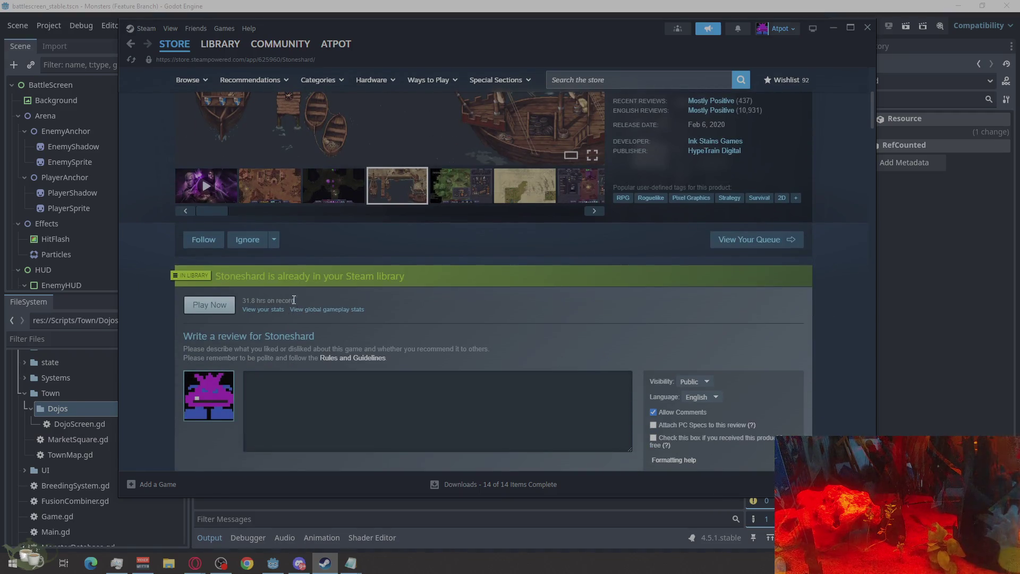
pyautogui.moveTo(294, 300); pyautogui.dragTo(246, 303)
pyautogui.click(321, 301)
pyautogui.scroll(4, 321, 300)
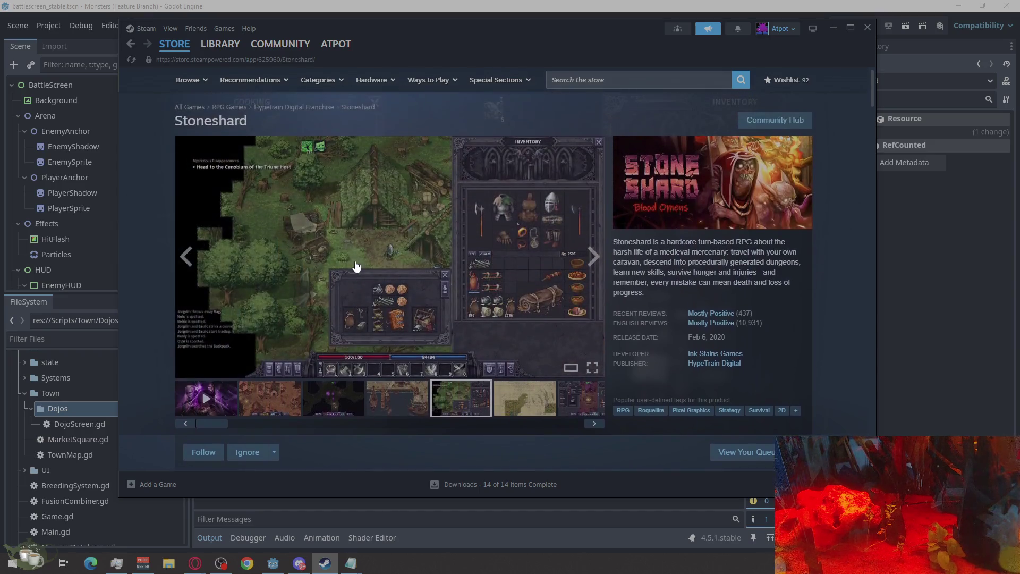
pyautogui.click(412, 285)
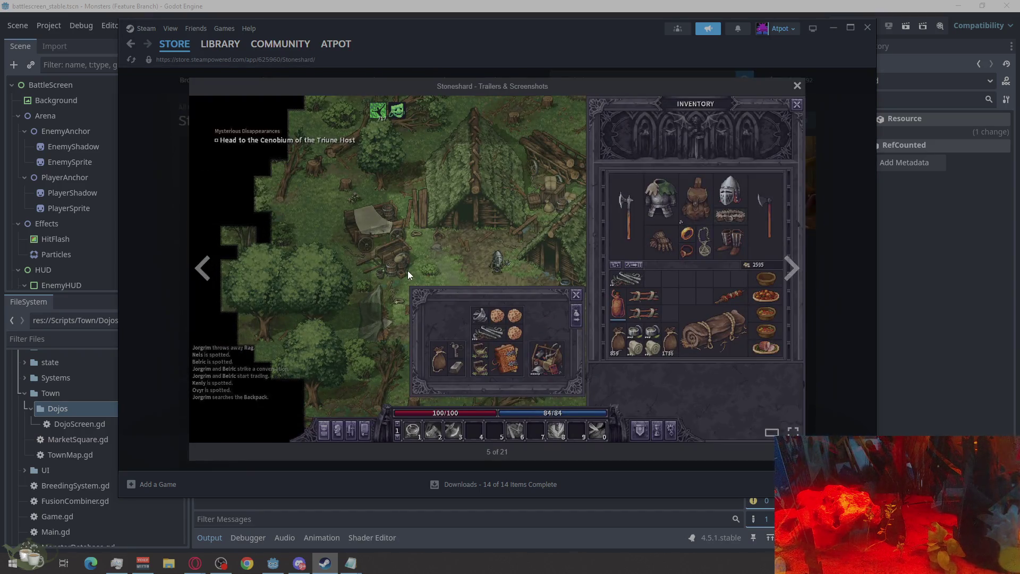
pyautogui.click(790, 269)
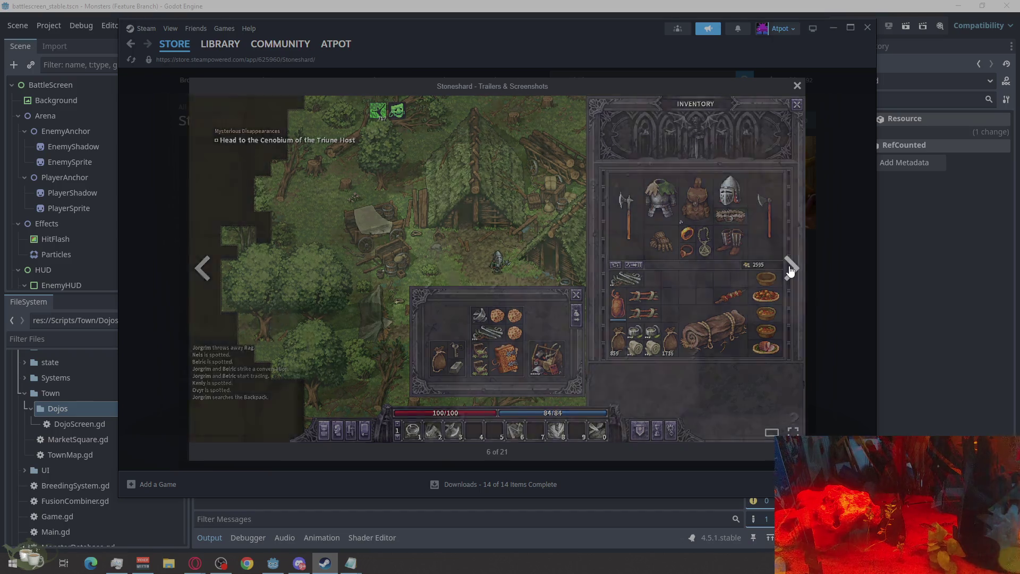
pyautogui.click(199, 270)
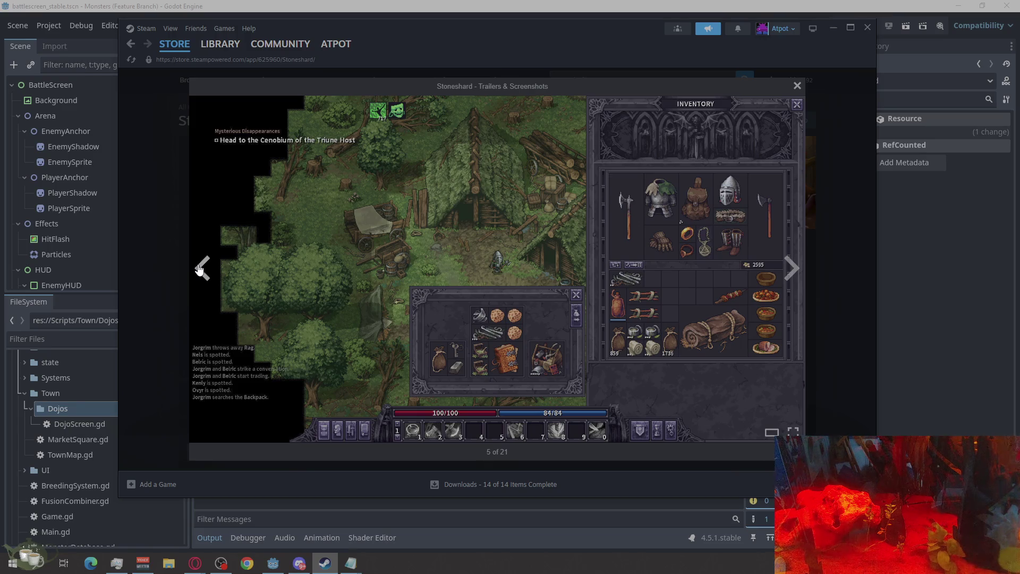
pyautogui.click(200, 268)
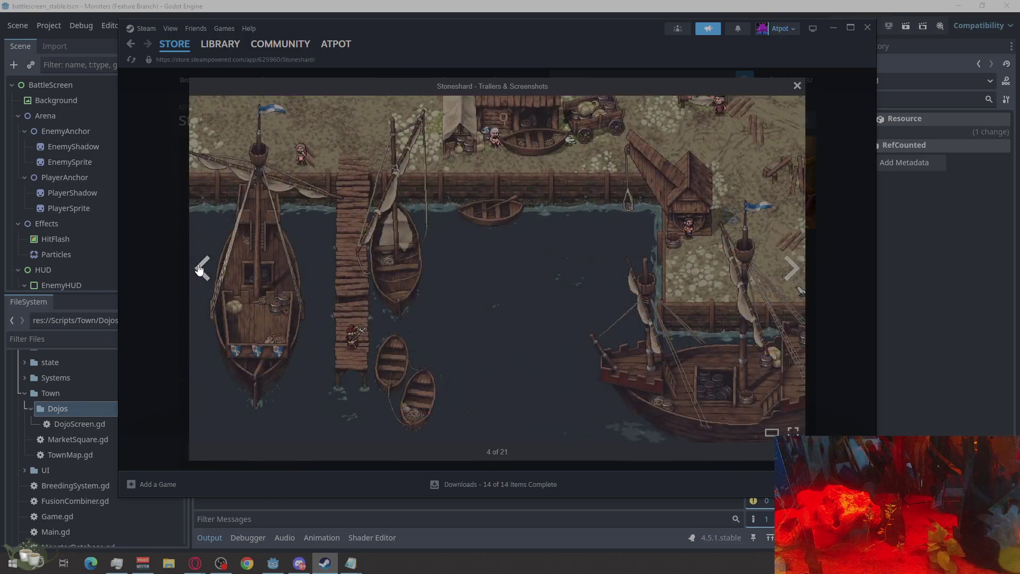
pyautogui.click(801, 265)
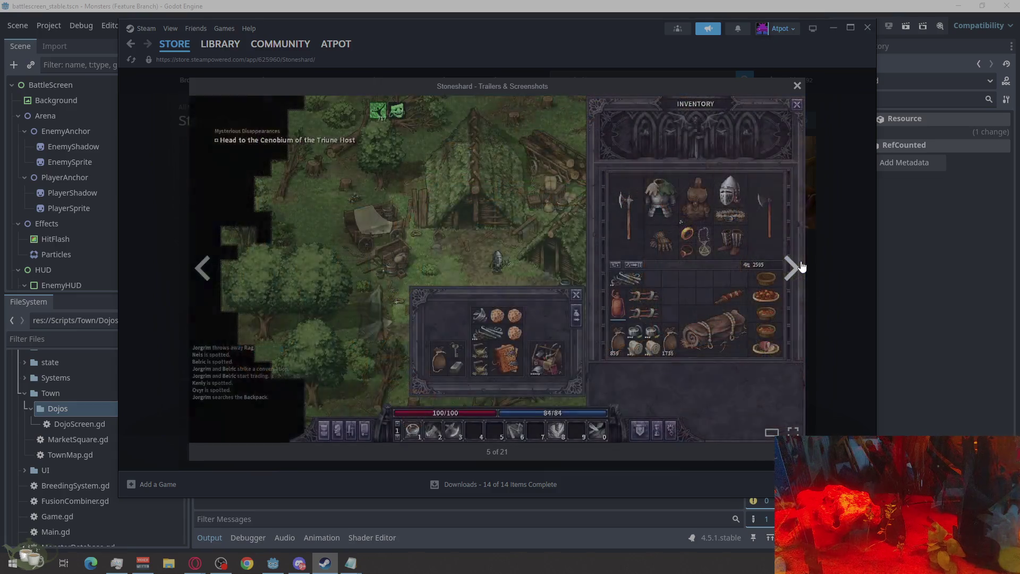
pyautogui.click(802, 265)
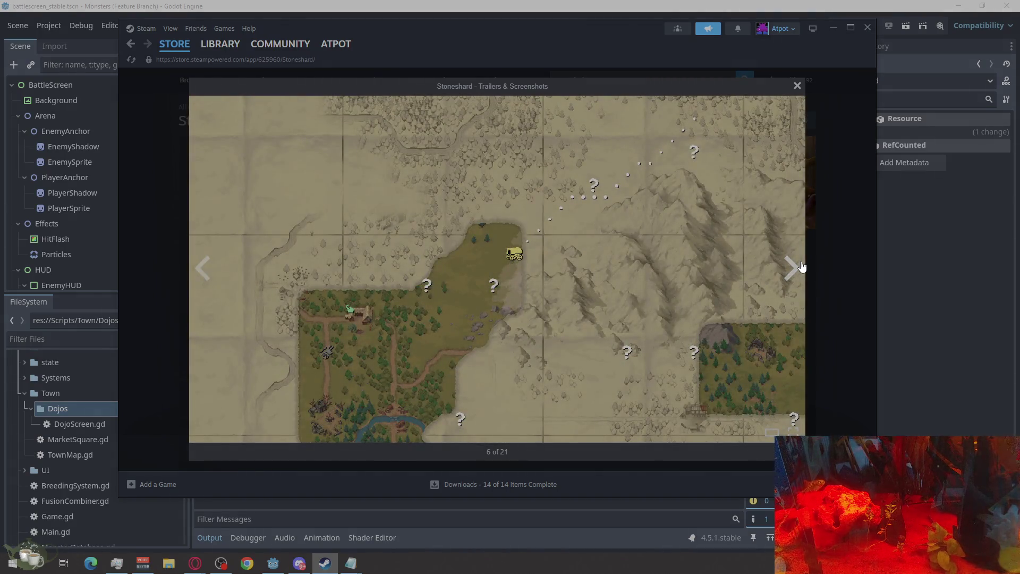
pyautogui.click(802, 265)
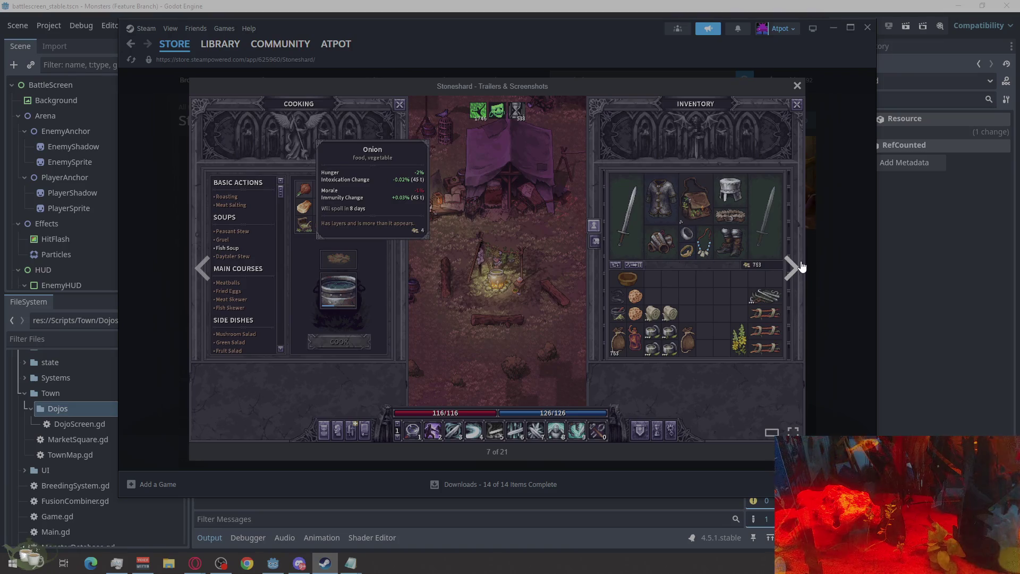
pyautogui.click(802, 265)
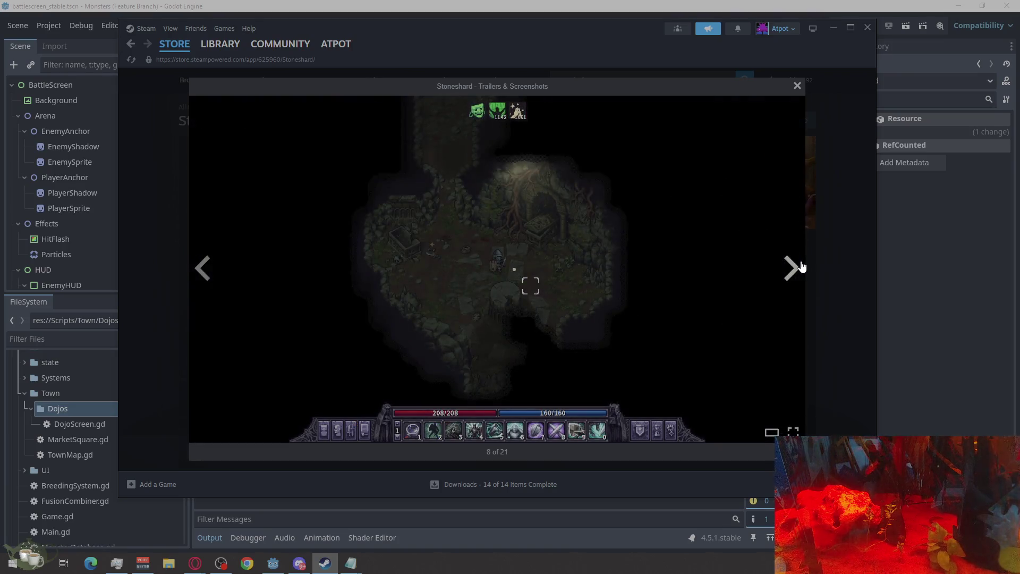
pyautogui.click(802, 266)
pyautogui.click(802, 265)
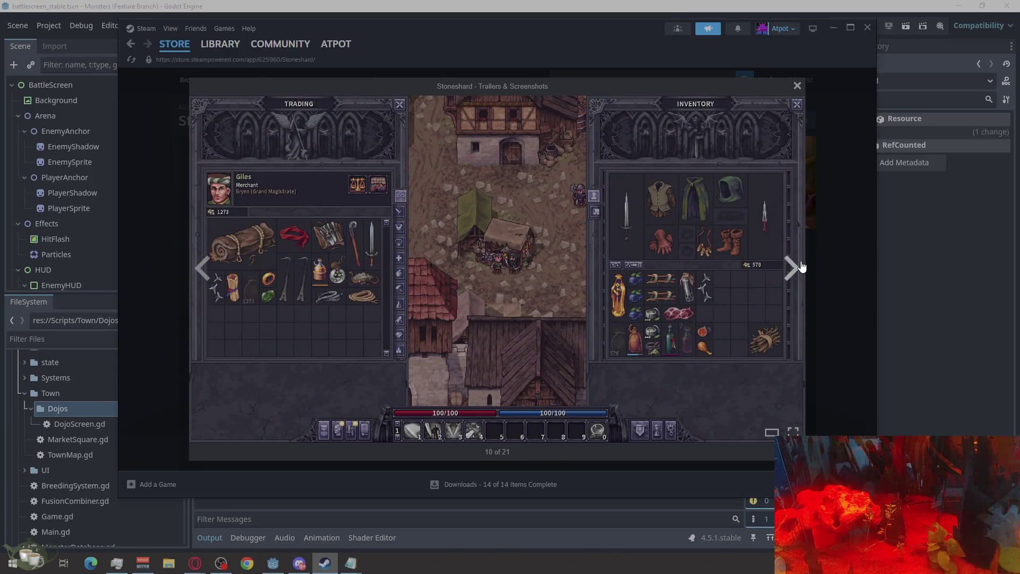
pyautogui.click(802, 265)
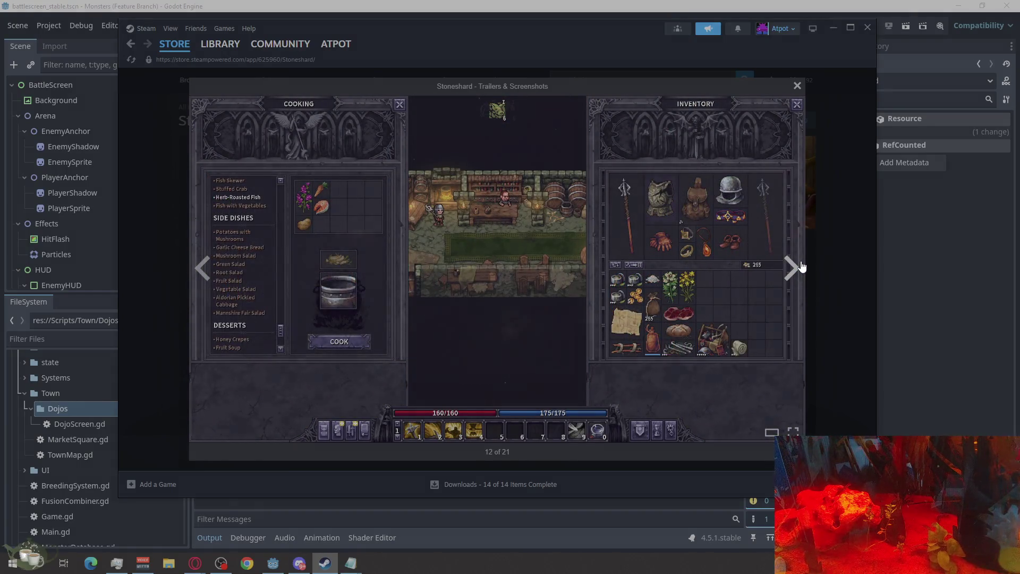
pyautogui.click(802, 266)
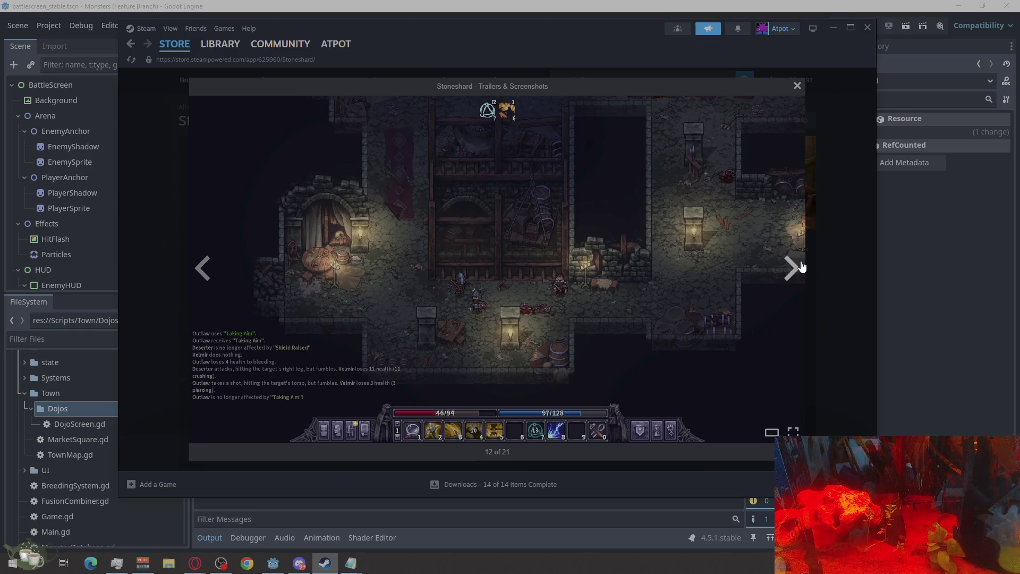
pyautogui.click(802, 266)
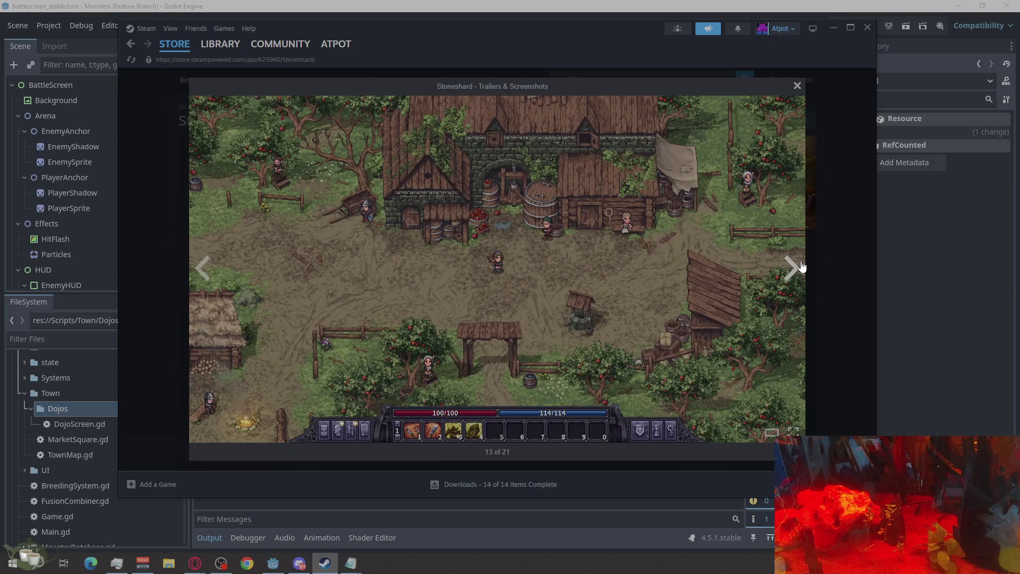
pyautogui.click(802, 266)
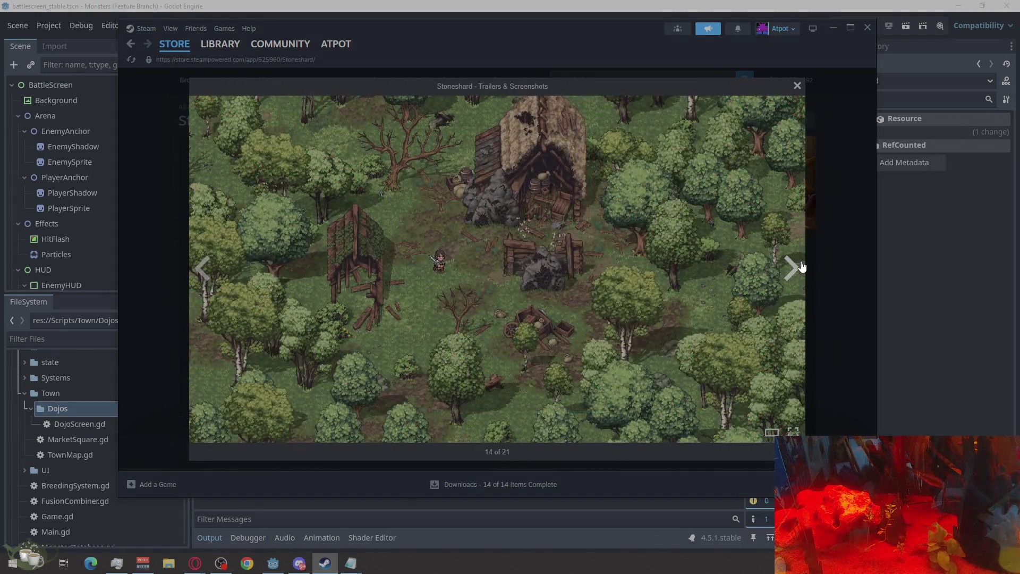
pyautogui.click(802, 265)
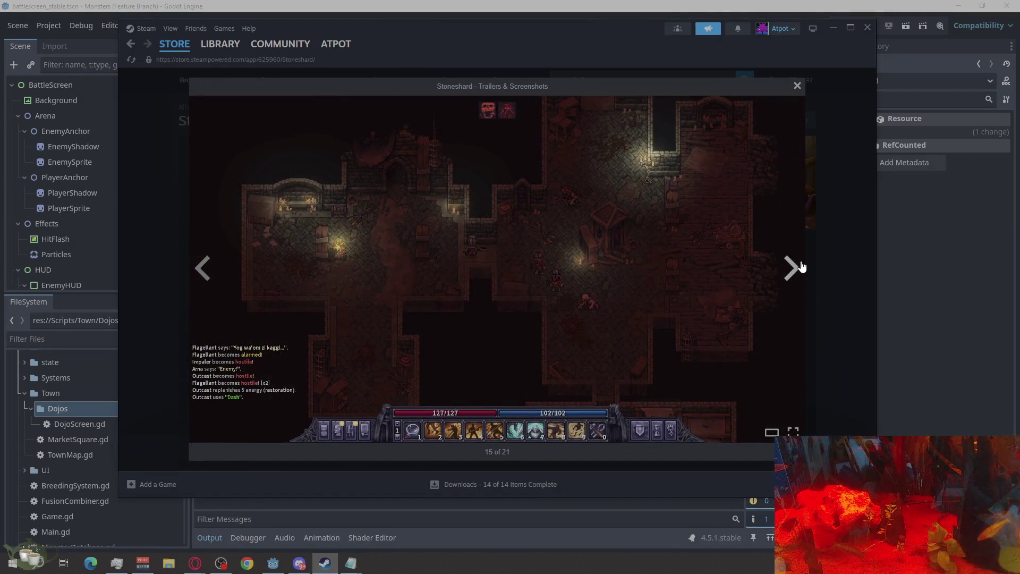
pyautogui.click(802, 265)
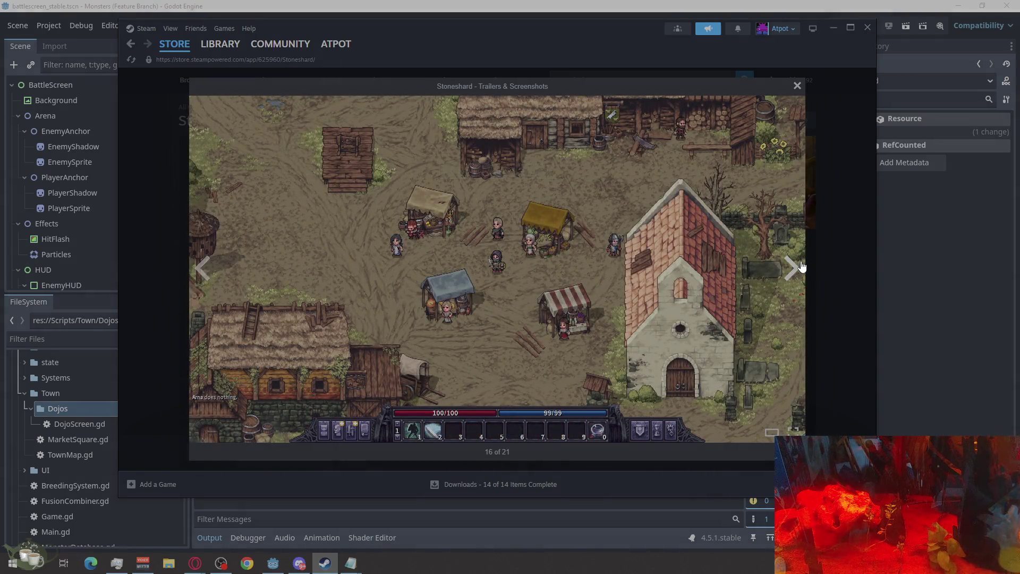
pyautogui.click(802, 266)
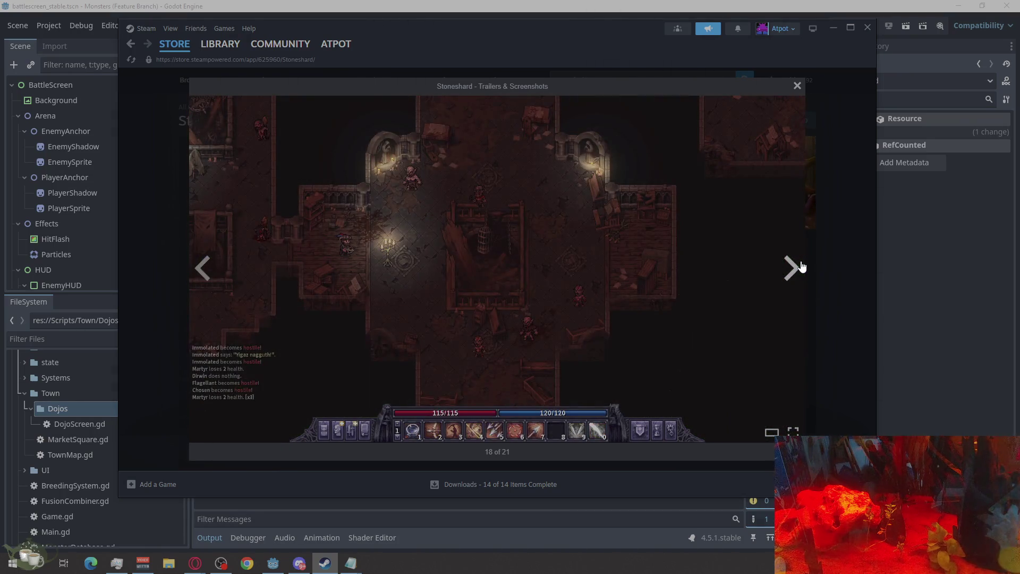
pyautogui.click(802, 266)
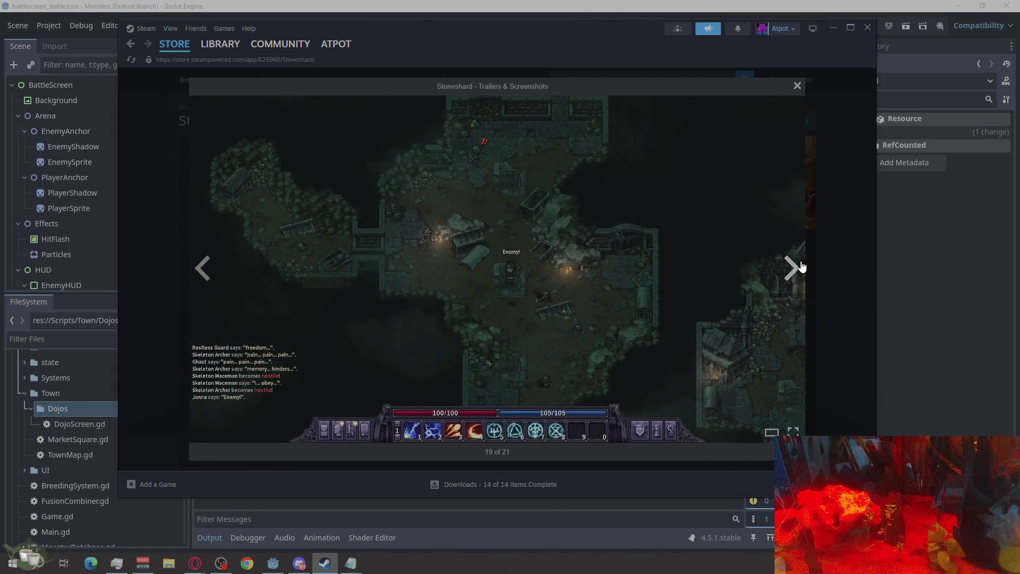
pyautogui.click(802, 265)
pyautogui.click(824, 198)
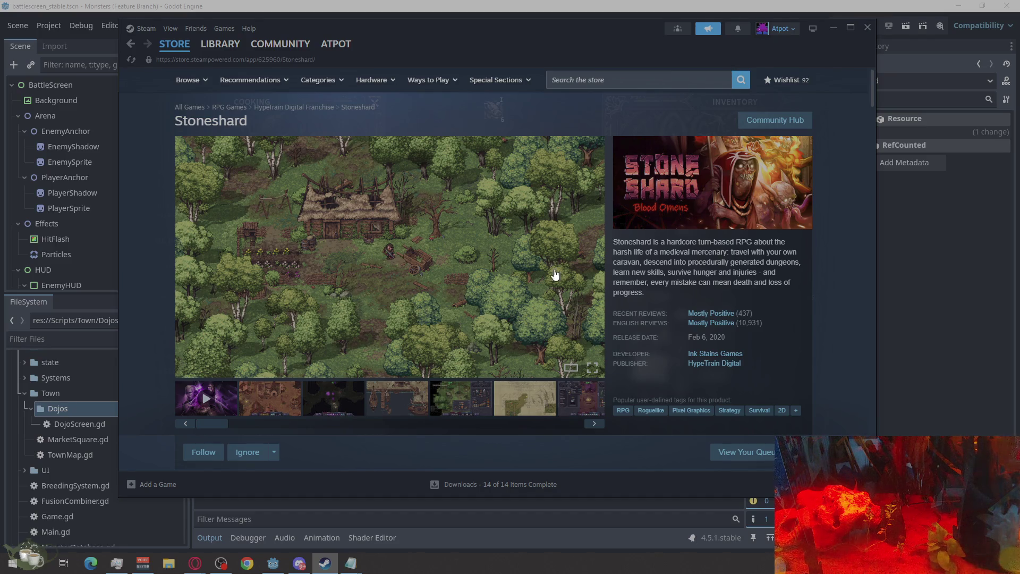
pyautogui.scroll(-10, 652, 247)
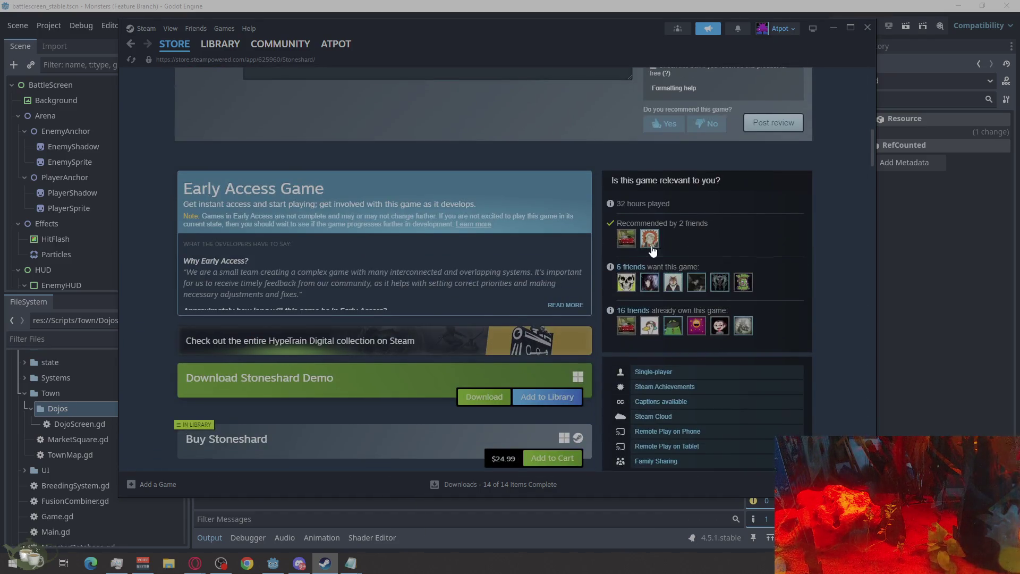
pyautogui.scroll(-10, 514, 321)
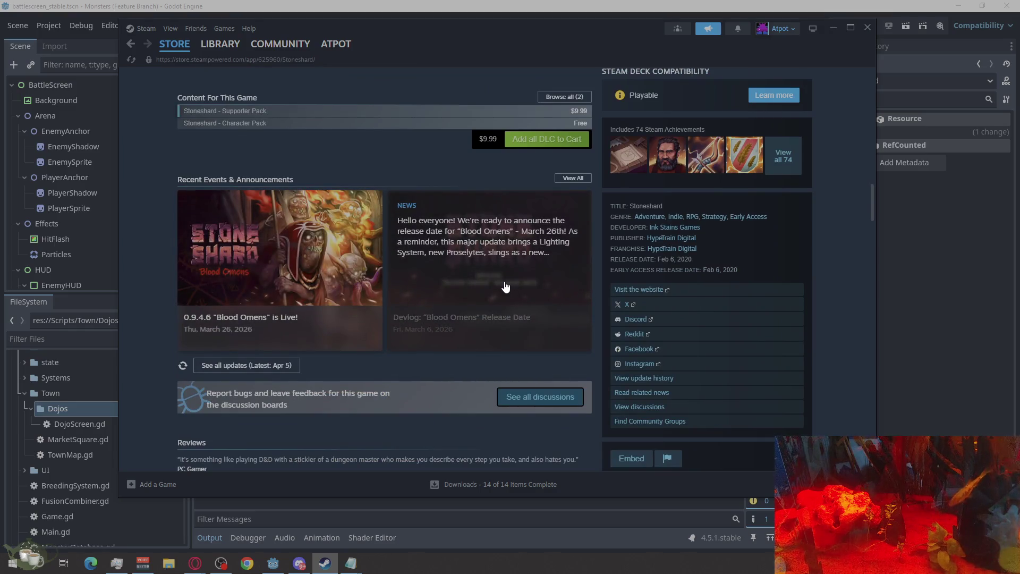
pyautogui.click(505, 287)
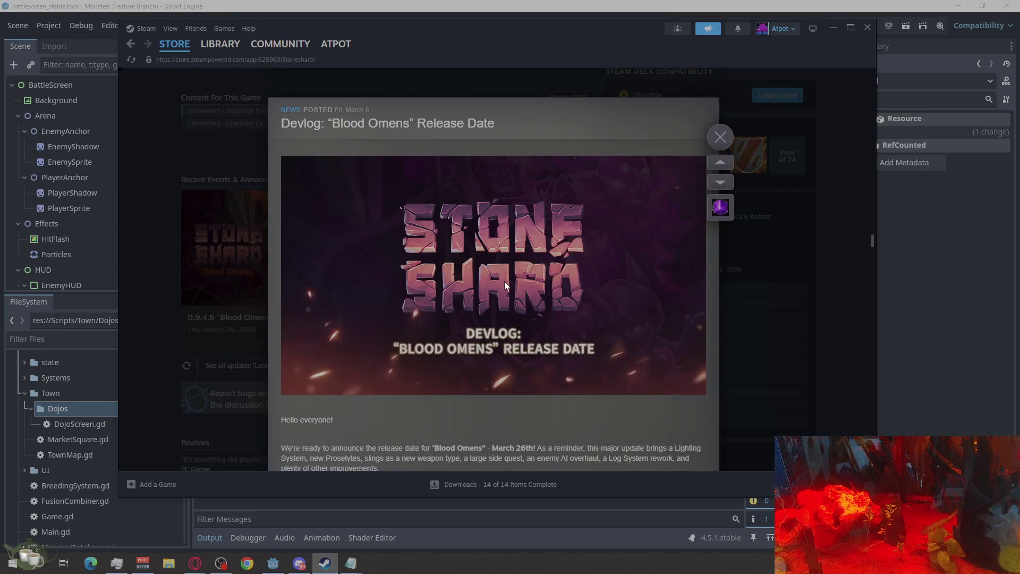
# Scroll through the Stoneshard update notes past the Miscellaneous section
pyautogui.scroll(-12, 505, 285)
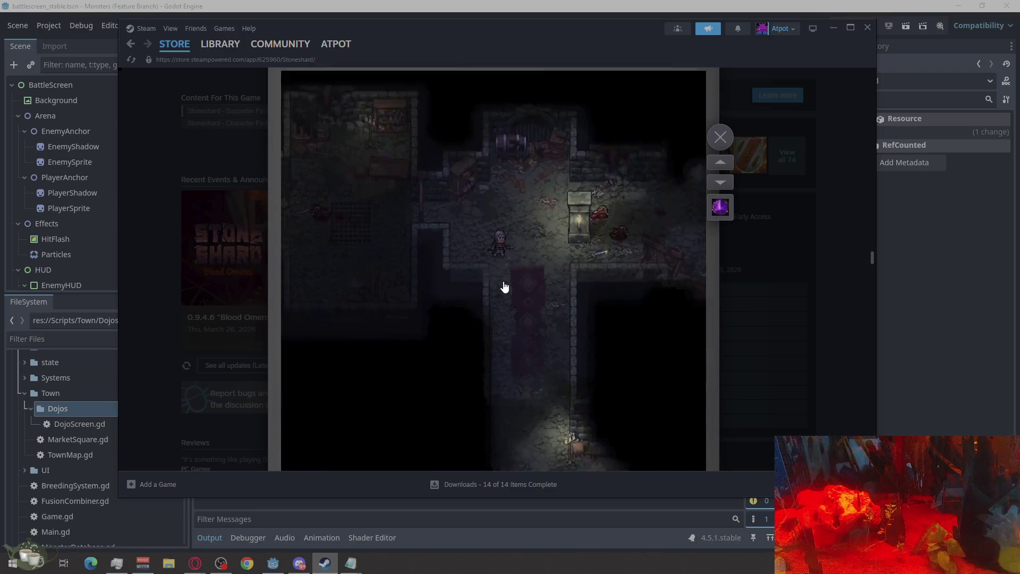
pyautogui.scroll(-5, 505, 288)
pyautogui.scroll(-7, 504, 285)
pyautogui.scroll(-7, 503, 286)
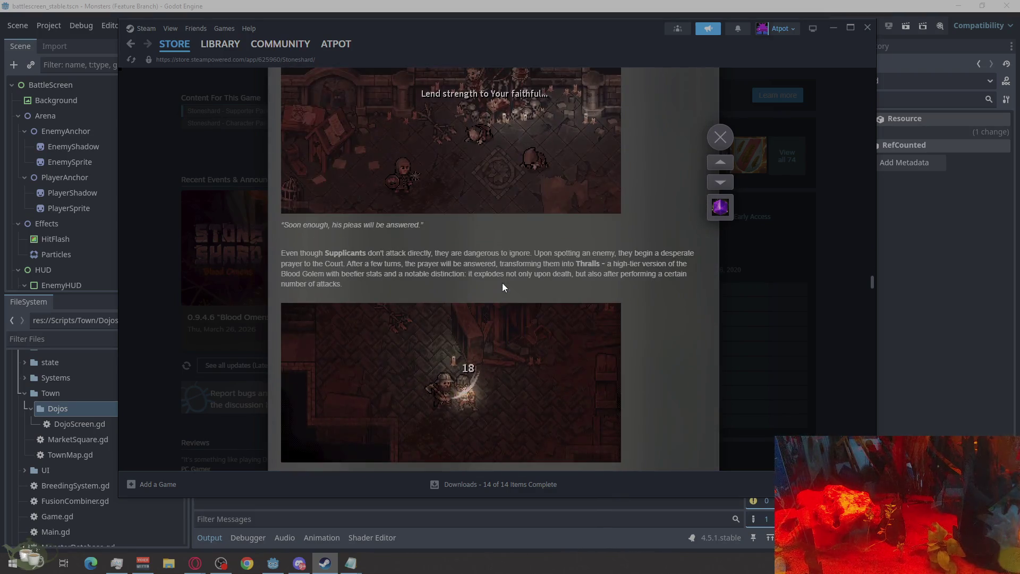
pyautogui.scroll(7, 503, 286)
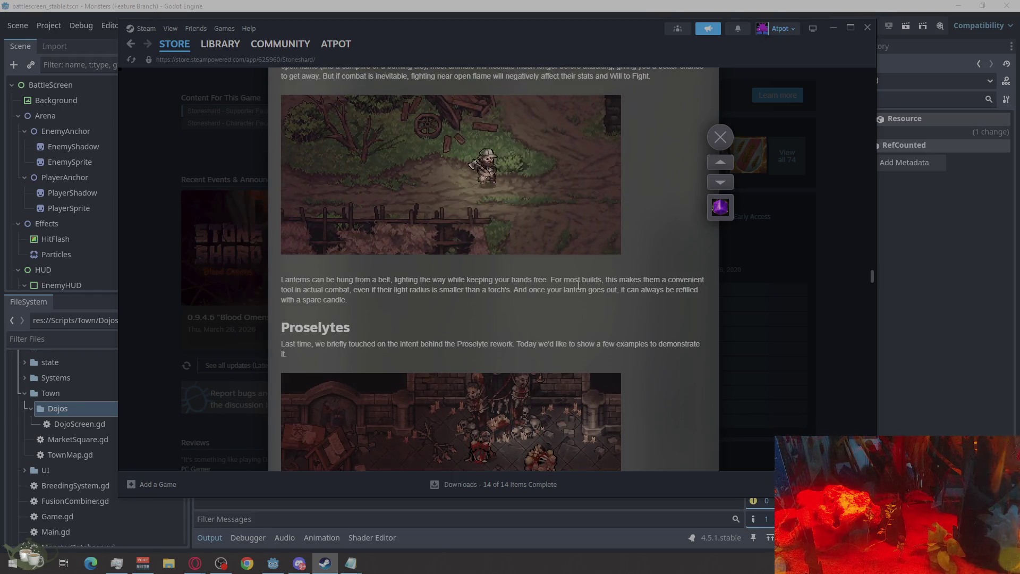
pyautogui.scroll(2, 579, 285)
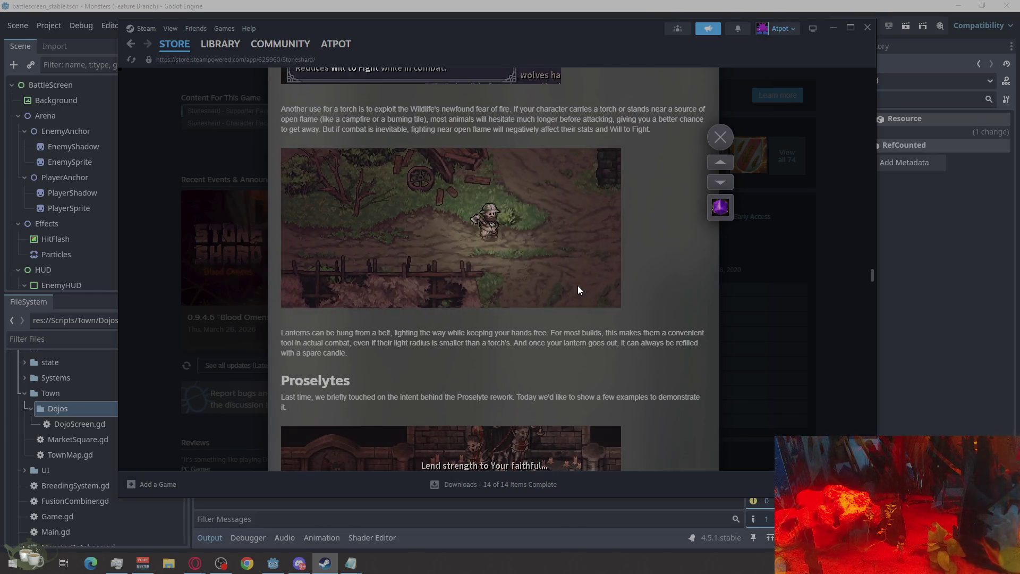
pyautogui.scroll(-4, 579, 289)
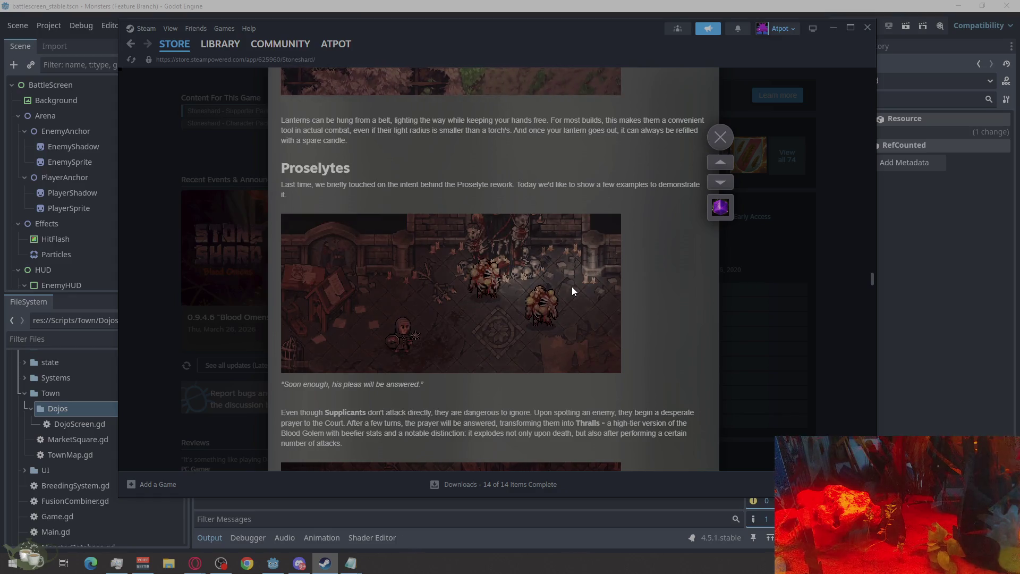
pyautogui.scroll(-7, 521, 269)
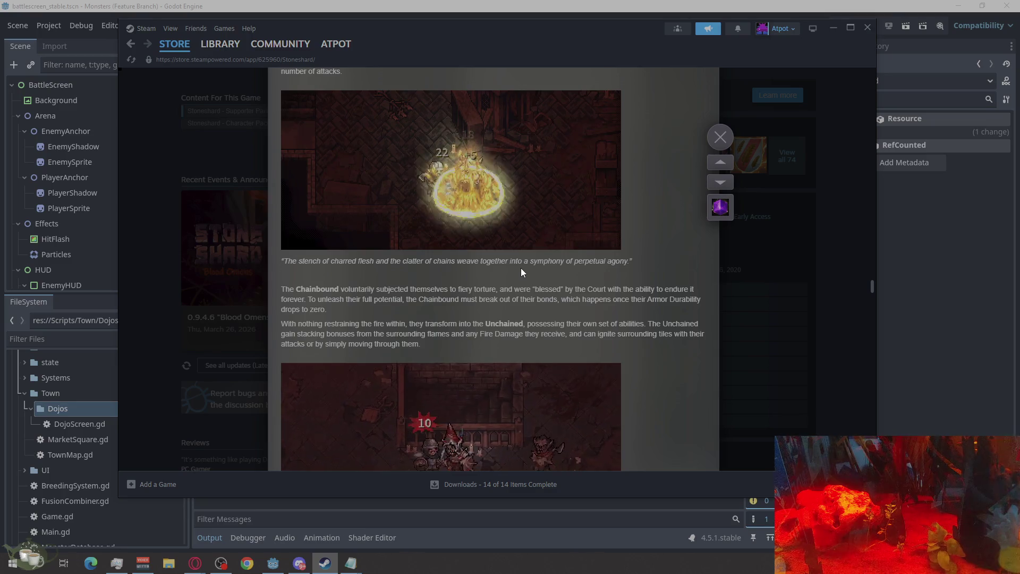
pyautogui.scroll(-3, 520, 269)
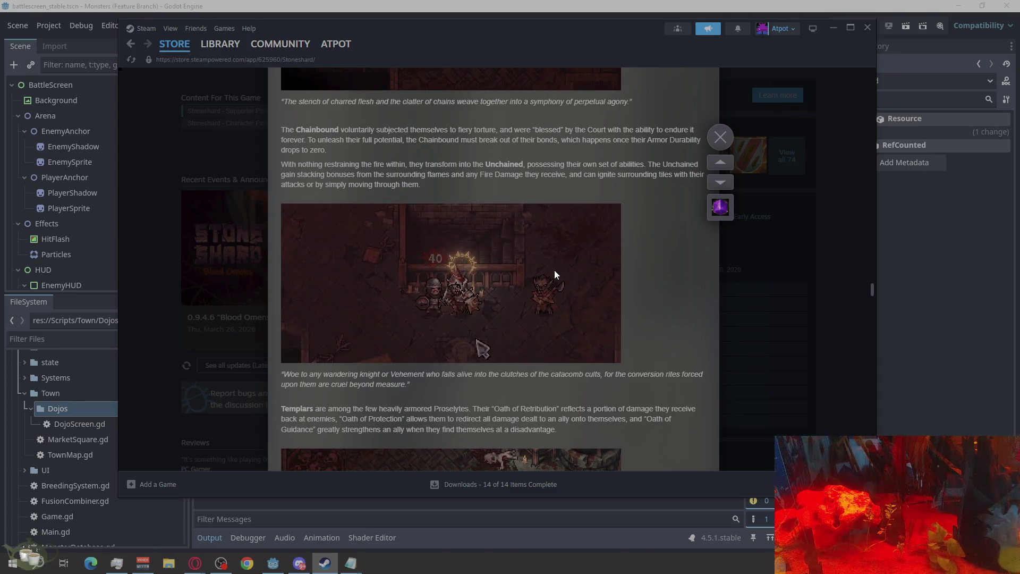
pyautogui.scroll(-5, 555, 274)
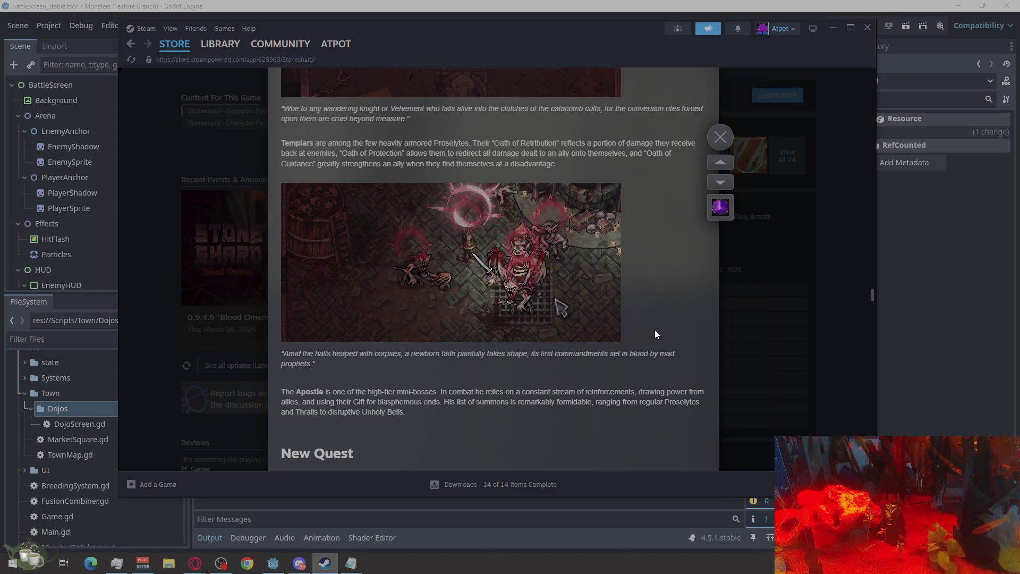
pyautogui.scroll(-5, 605, 303)
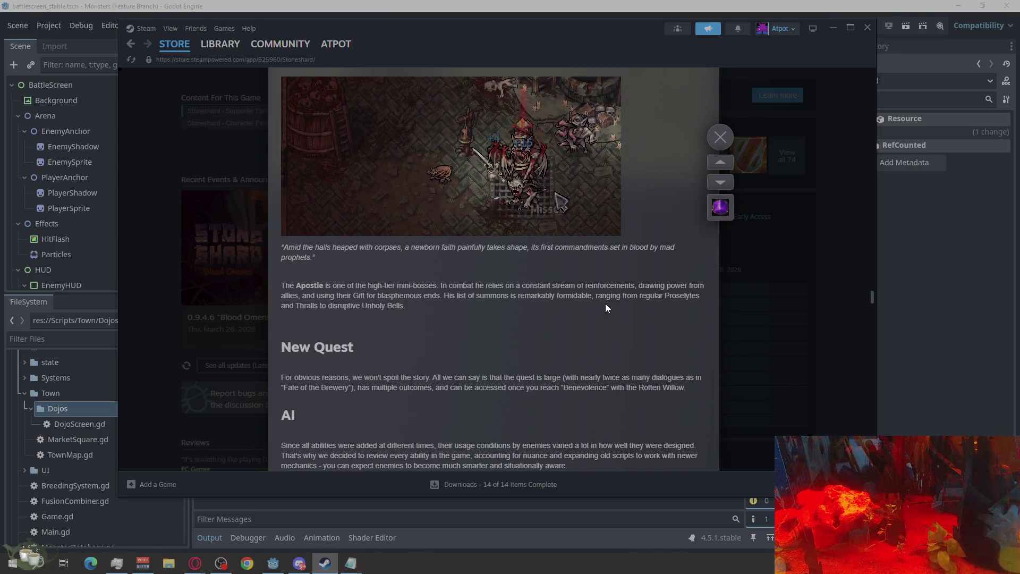
pyautogui.scroll(-2, 653, 329)
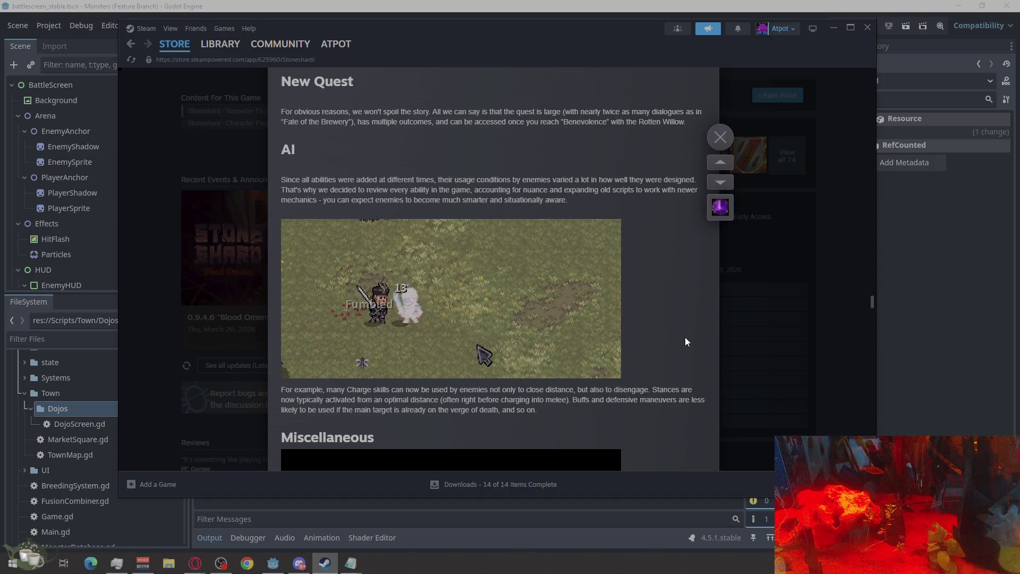
pyautogui.scroll(-2, 685, 342)
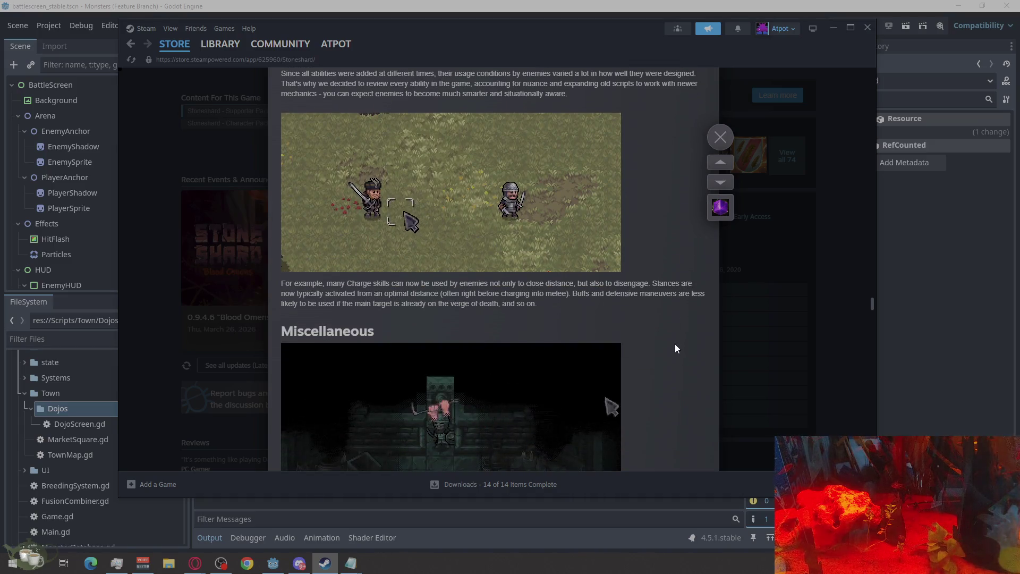
pyautogui.scroll(-4, 676, 345)
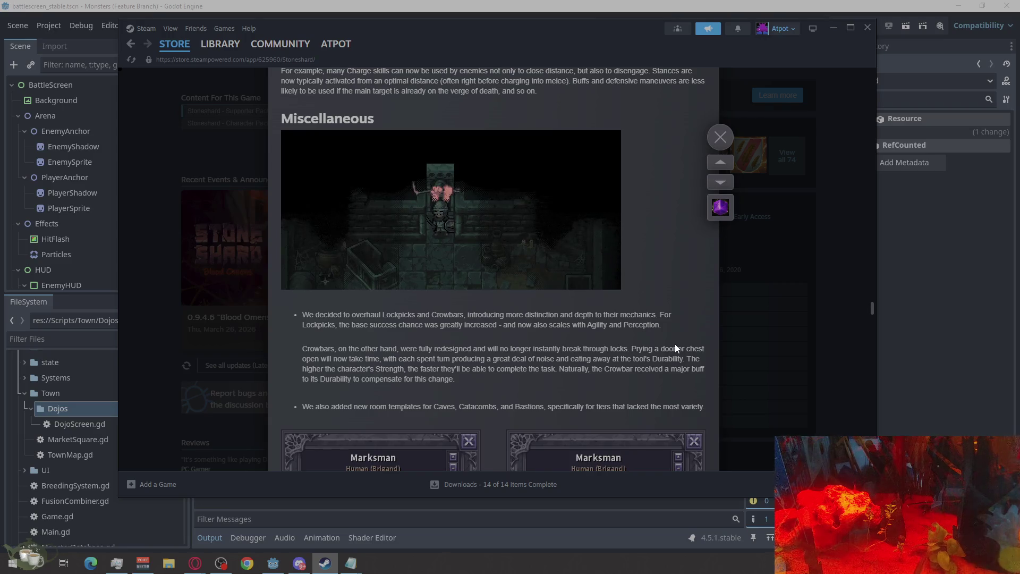
# Highlight part of the Lockpicks and Crowbars bullet, reach the Marksman stat cards, and close Steam
pyautogui.moveTo(415, 314); pyautogui.dragTo(526, 327)
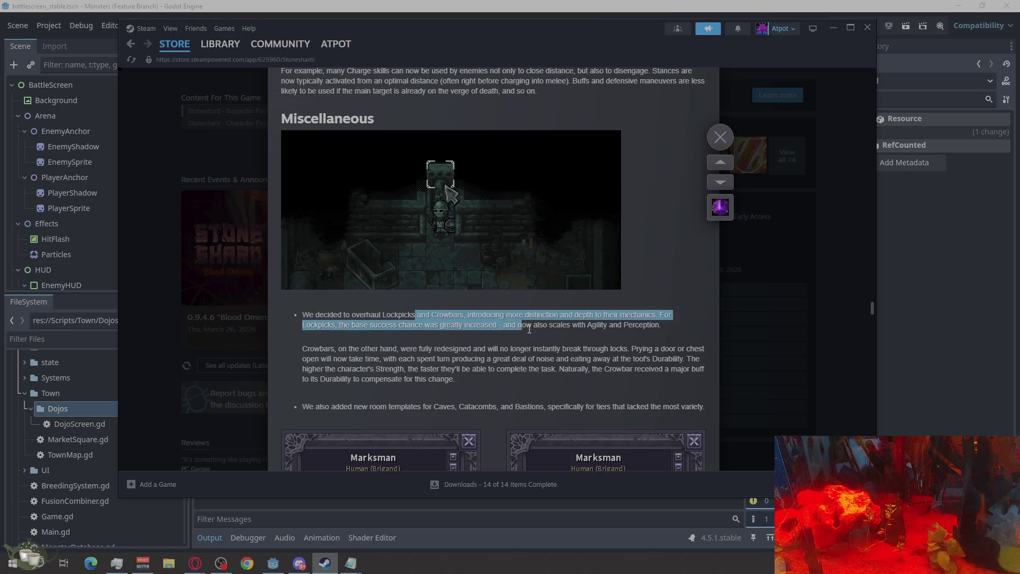
pyautogui.click(673, 352)
pyautogui.scroll(-1, 672, 352)
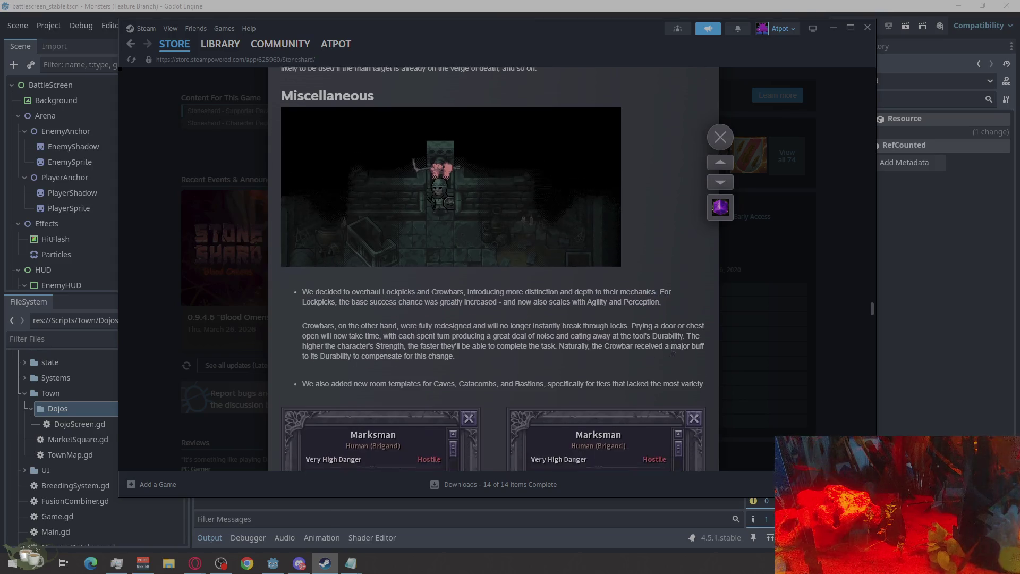
pyautogui.scroll(-3, 673, 352)
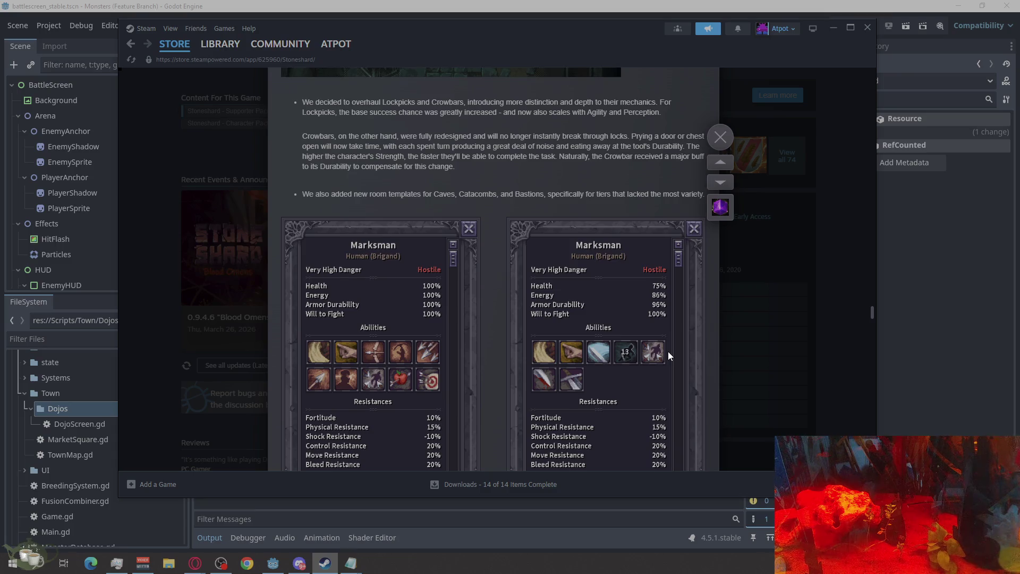
pyautogui.hotkey('alt', 'F4')
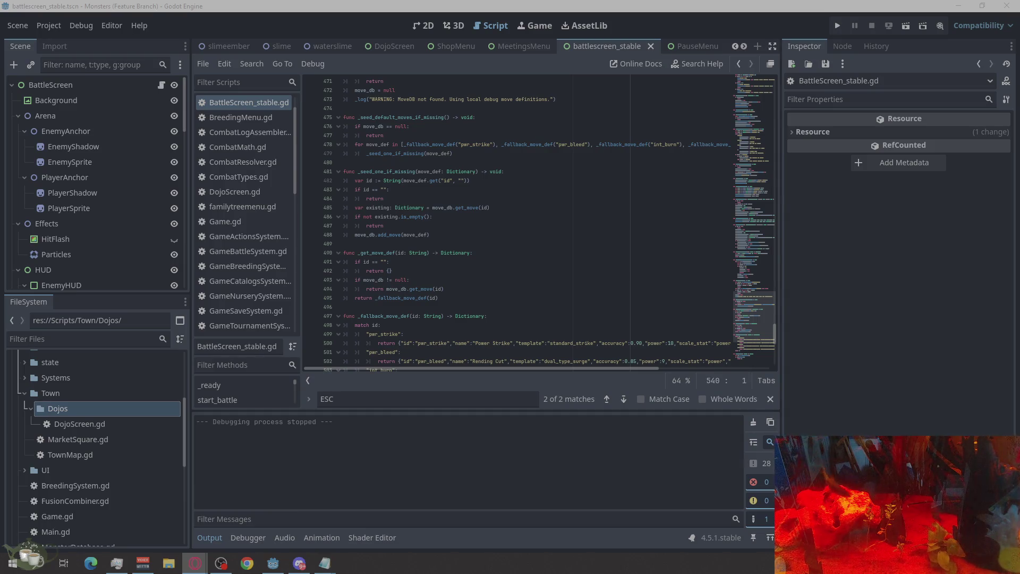
# Return to the Godot editor window showing BattleScreen_stable.gd, then quit Godot Engine
pyautogui.click(870, 245)
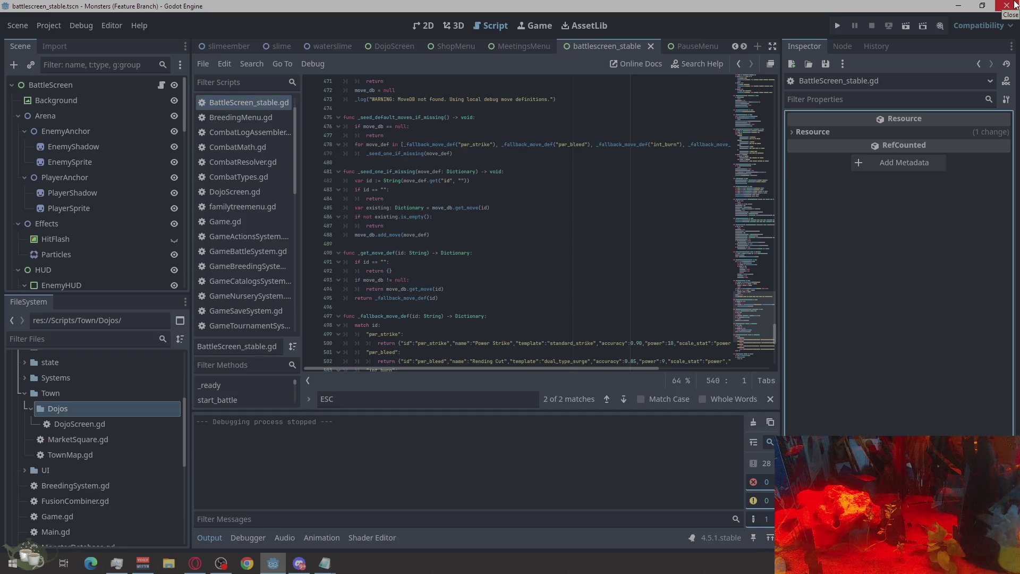
pyautogui.click(1014, 4)
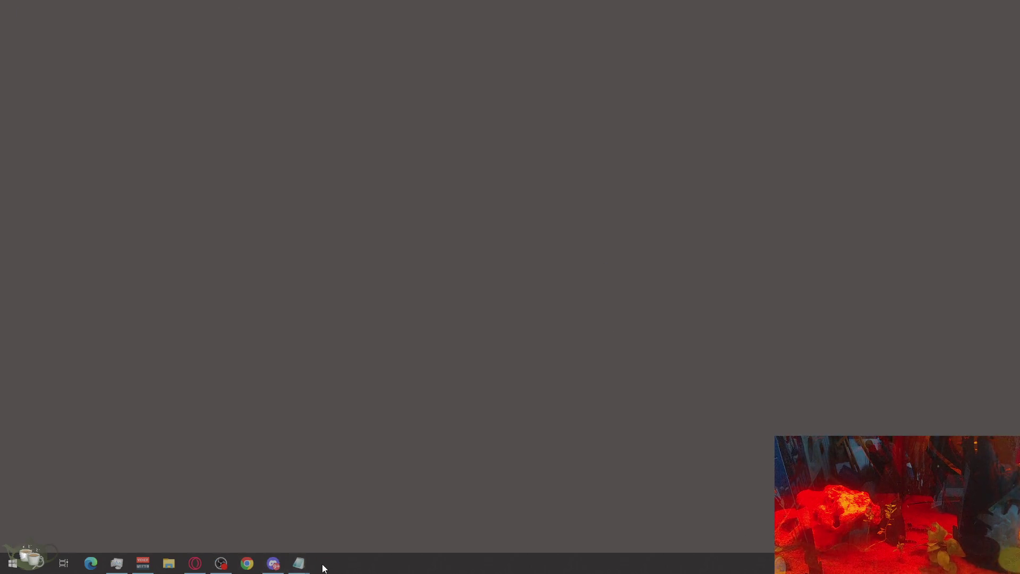
# Close both Notepad notes from their taskbar previews
pyautogui.moveTo(299, 564)
pyautogui.click(291, 483)
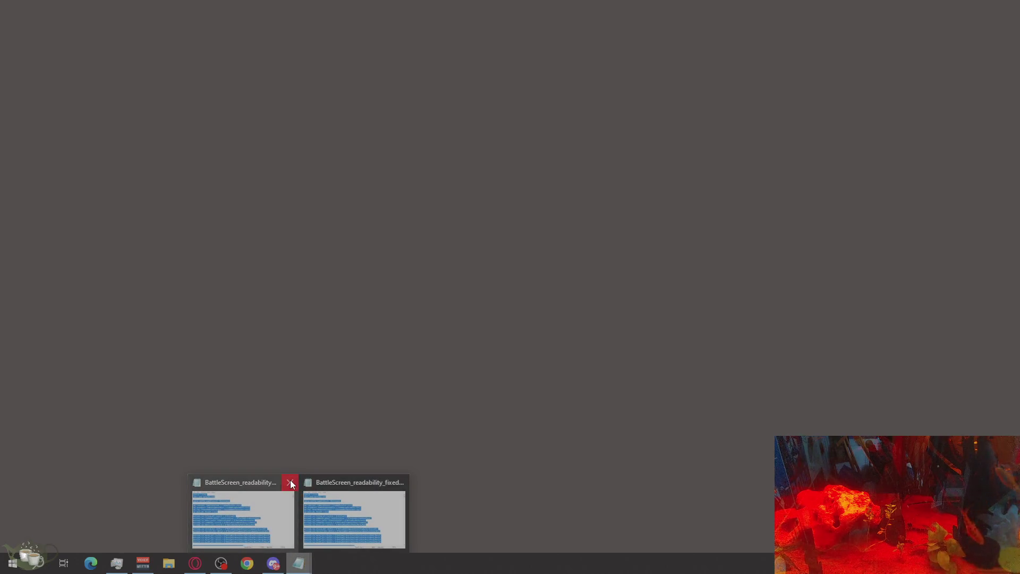
pyautogui.click(343, 484)
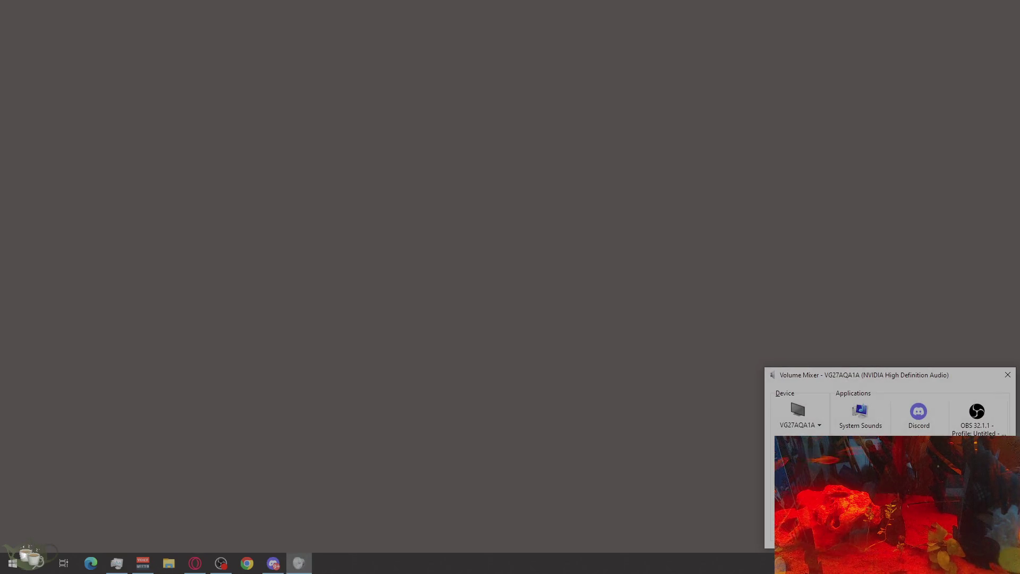
# Close the Volume Mixer and bring the Opera GX YouTube soundtrack window forward
pyautogui.hscroll(5, 919, 417)
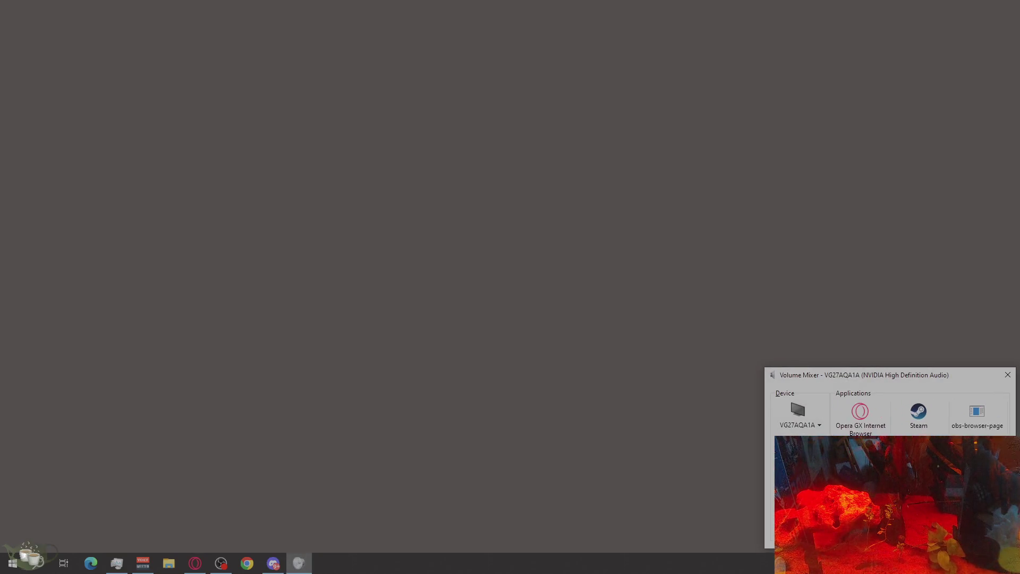
pyautogui.hscroll(-5, 919, 417)
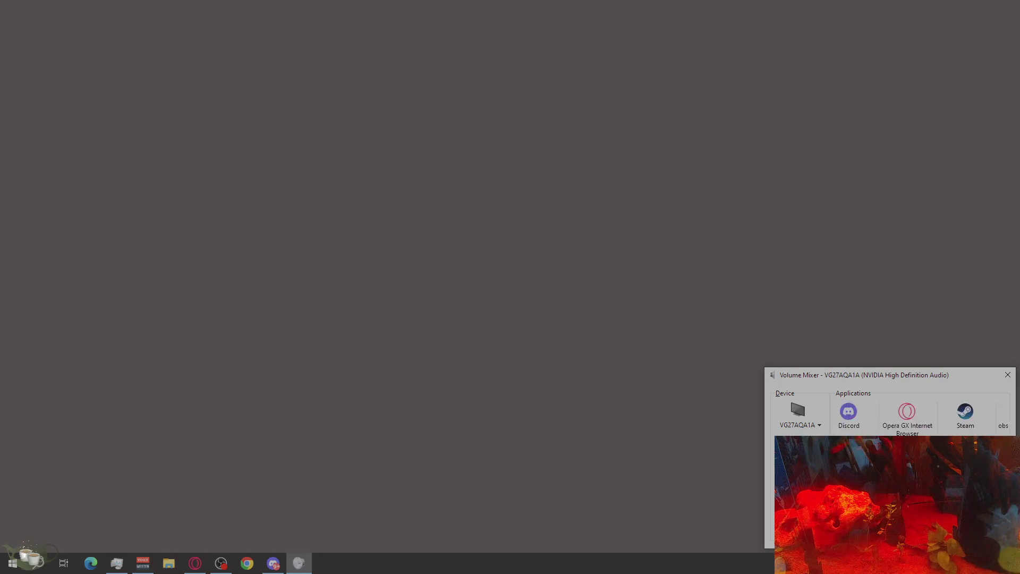
pyautogui.click(1006, 376)
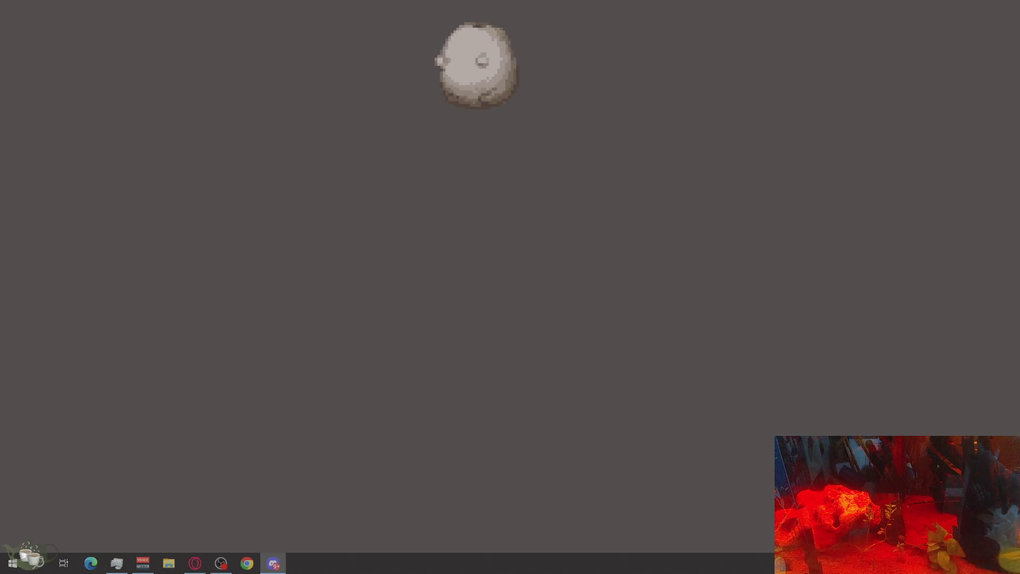
pyautogui.click(195, 562)
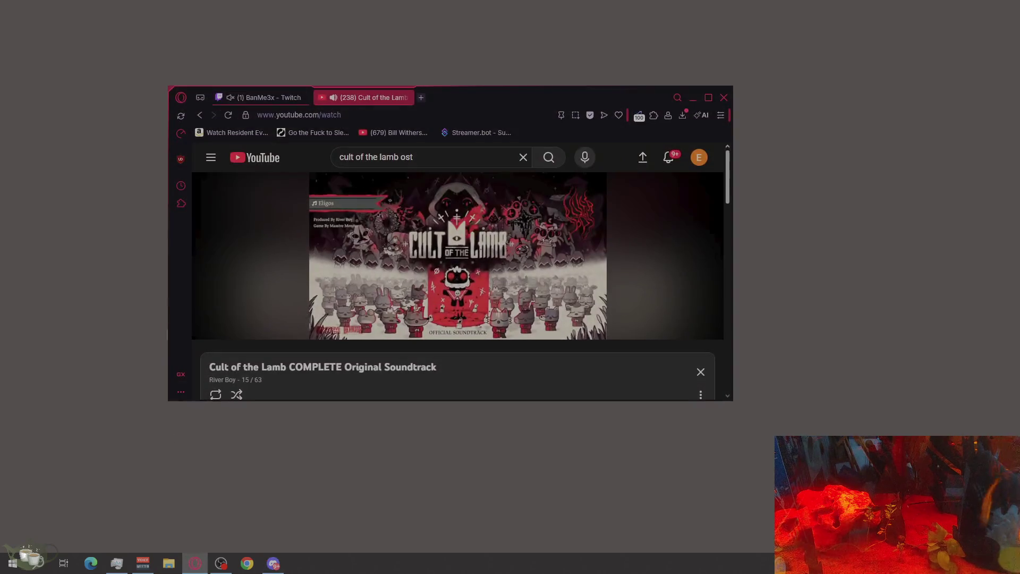
# Check the Cult of the Lamb COMPLETE Original Soundtrack playing on YouTube in Opera GX
pyautogui.moveTo(296, 331)
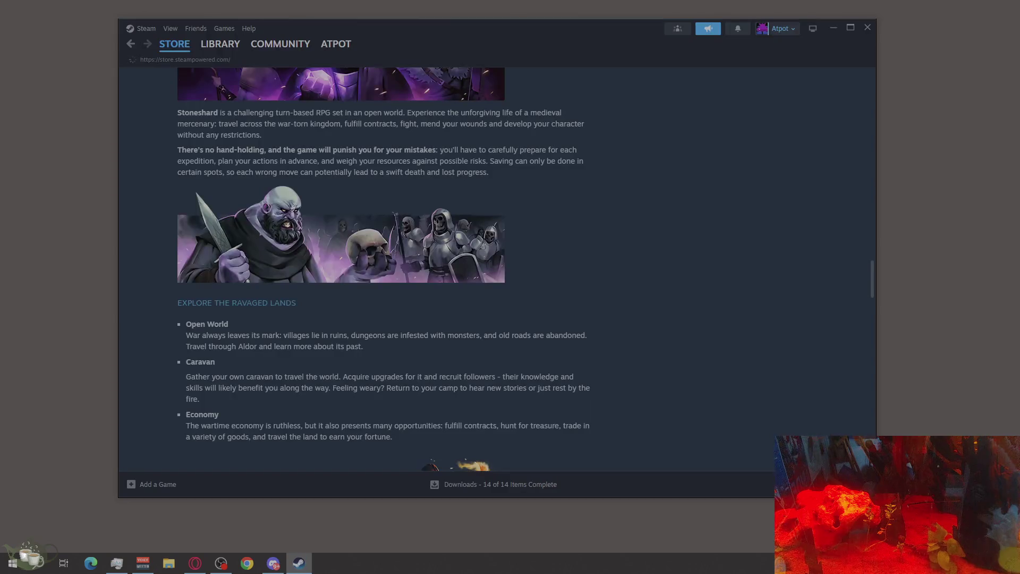
# Open the Steam library and clear the 'stone' search so all games are listed
pyautogui.click(220, 44)
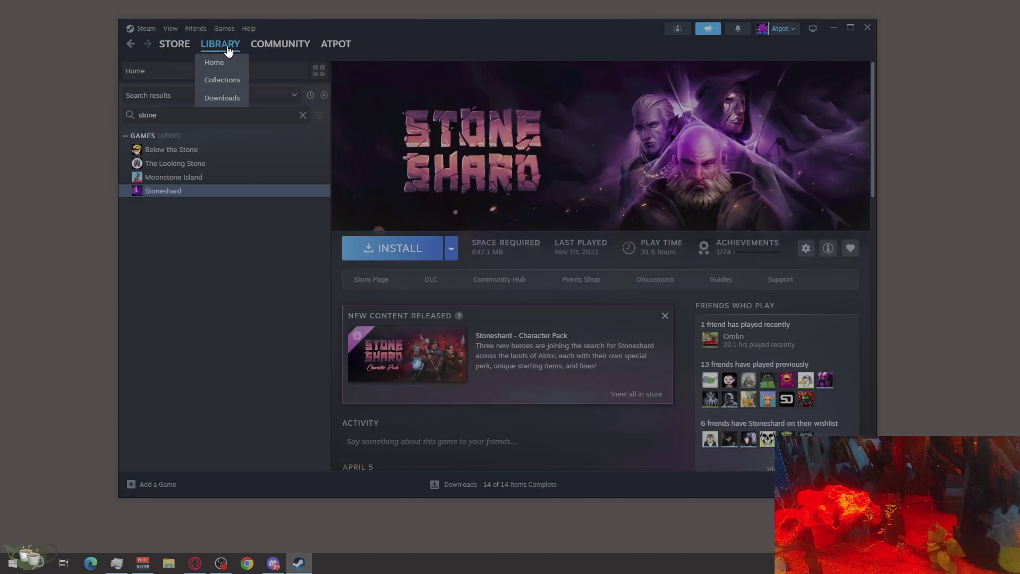
pyautogui.click(302, 118)
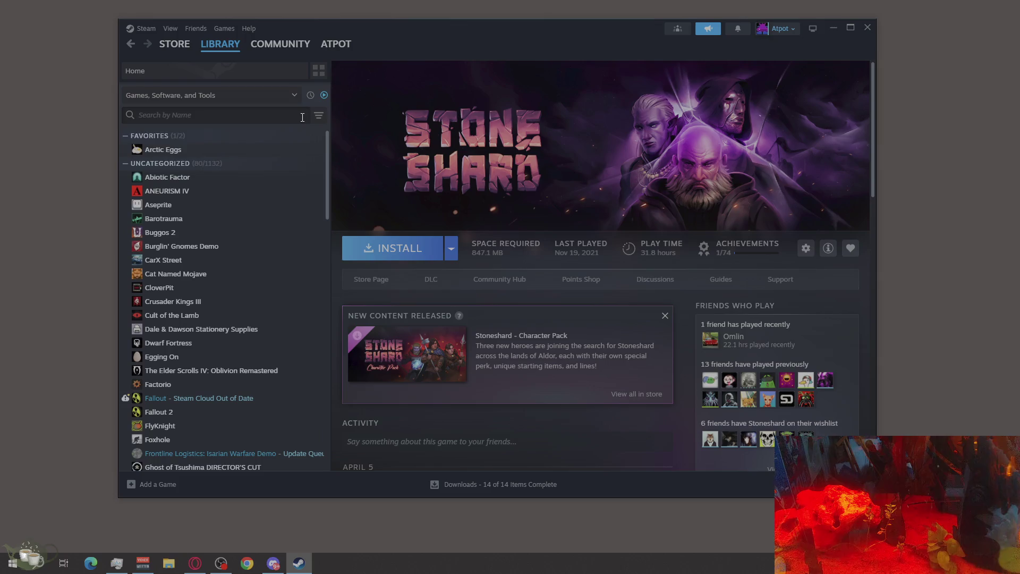
pyautogui.scroll(-10, 237, 274)
pyautogui.scroll(-3, 242, 245)
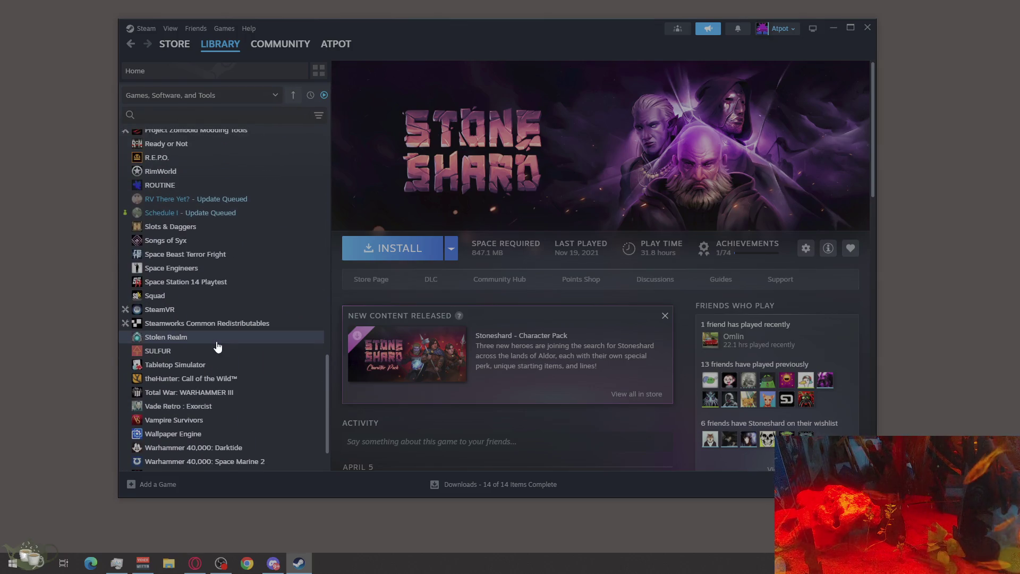
pyautogui.scroll(1, 223, 343)
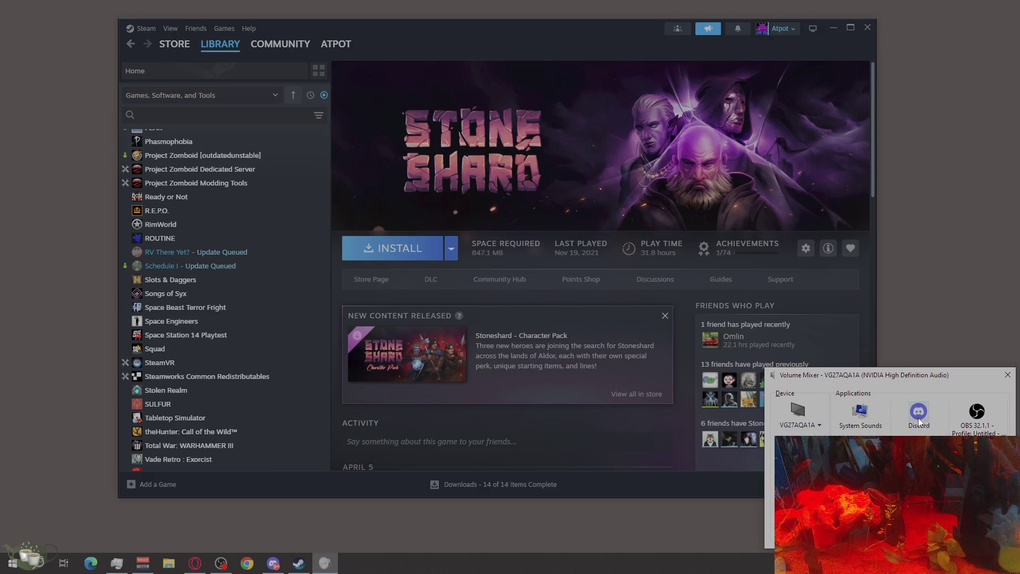
# Check the audio output device and volume mixer, then open the Stoneshard Character Pack store page
pyautogui.click(805, 421)
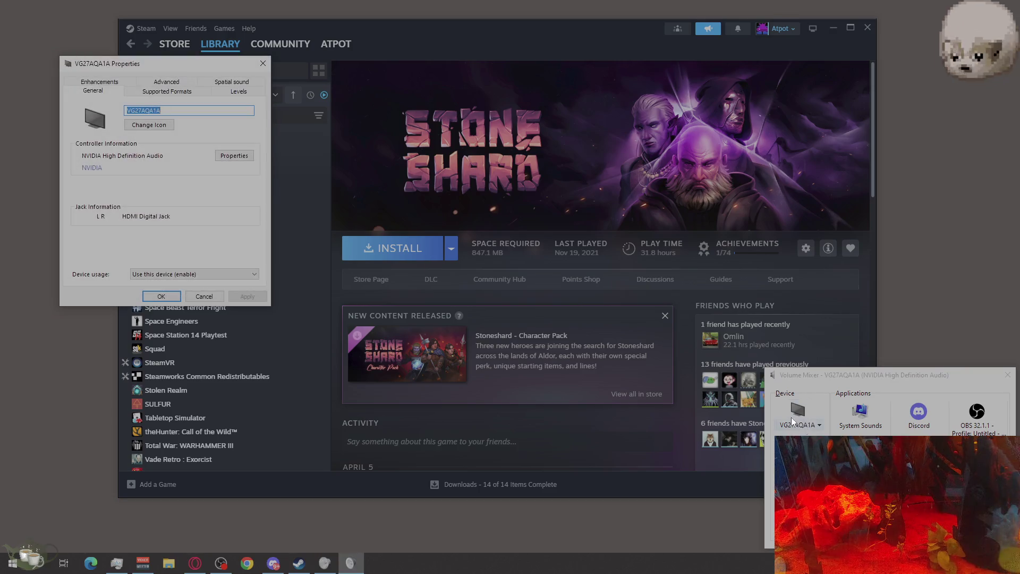
pyautogui.click(258, 64)
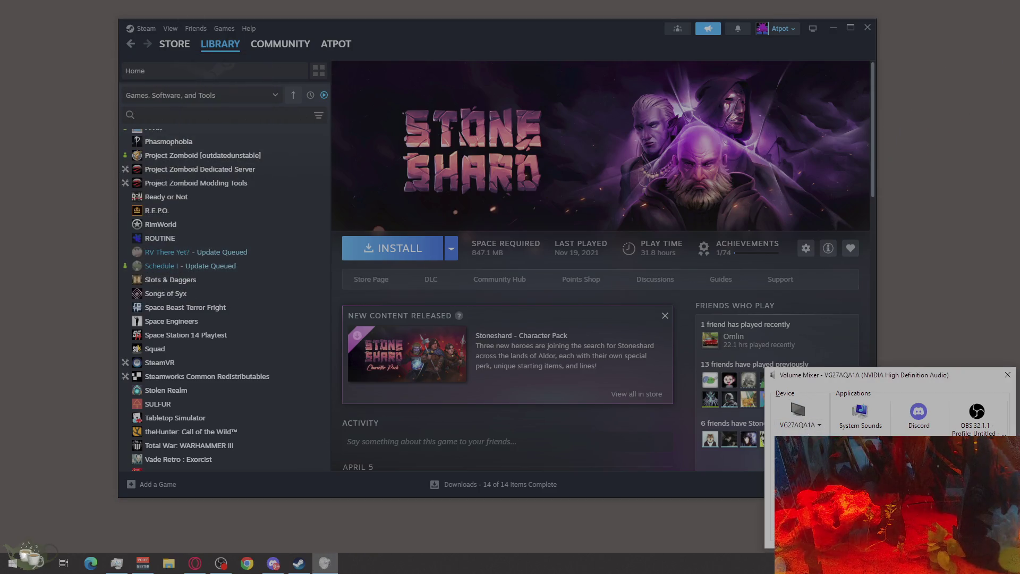
pyautogui.hscroll(3, 893, 415)
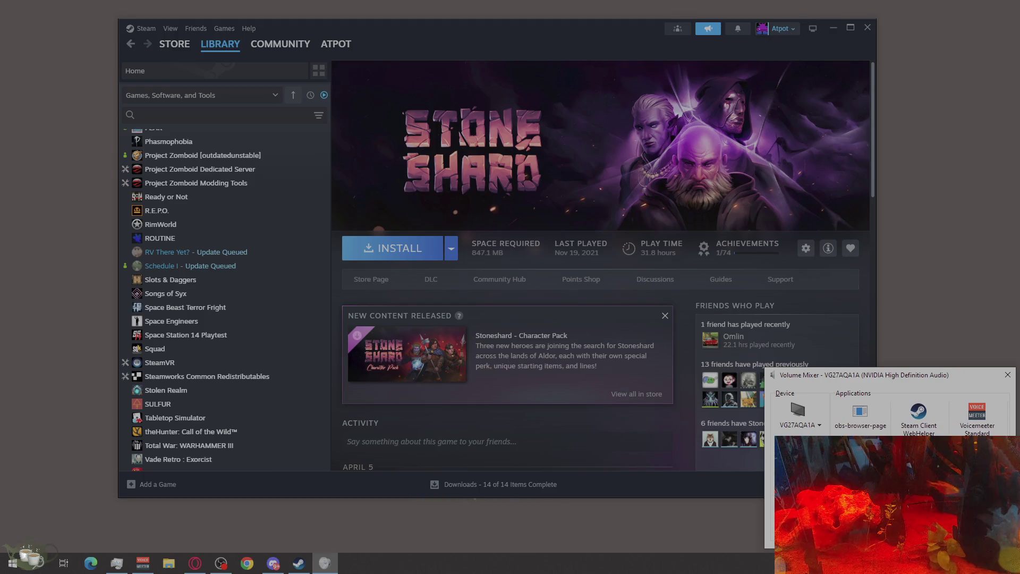
pyautogui.click(1007, 375)
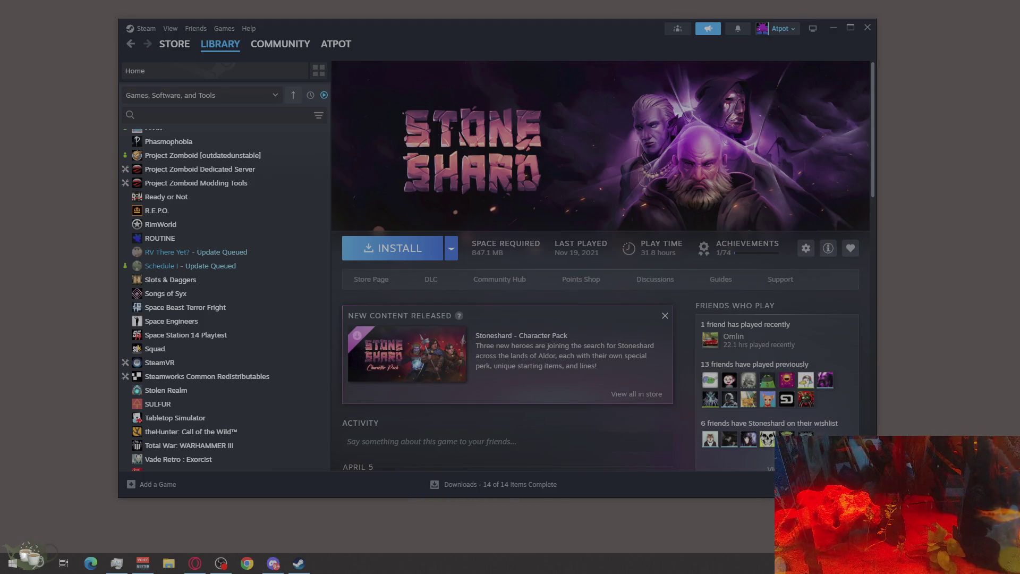
pyautogui.click(988, 512)
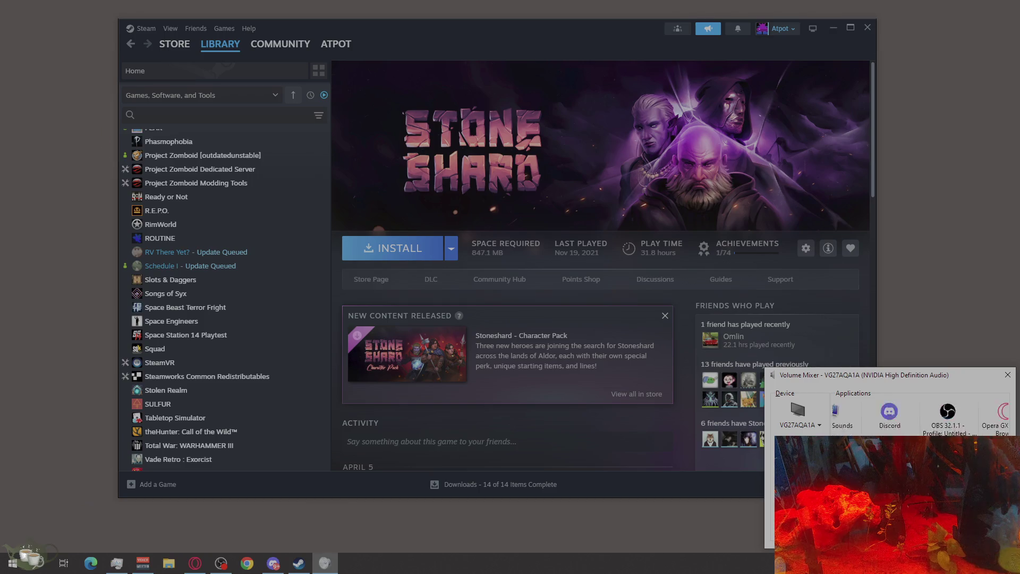
pyautogui.click(1007, 374)
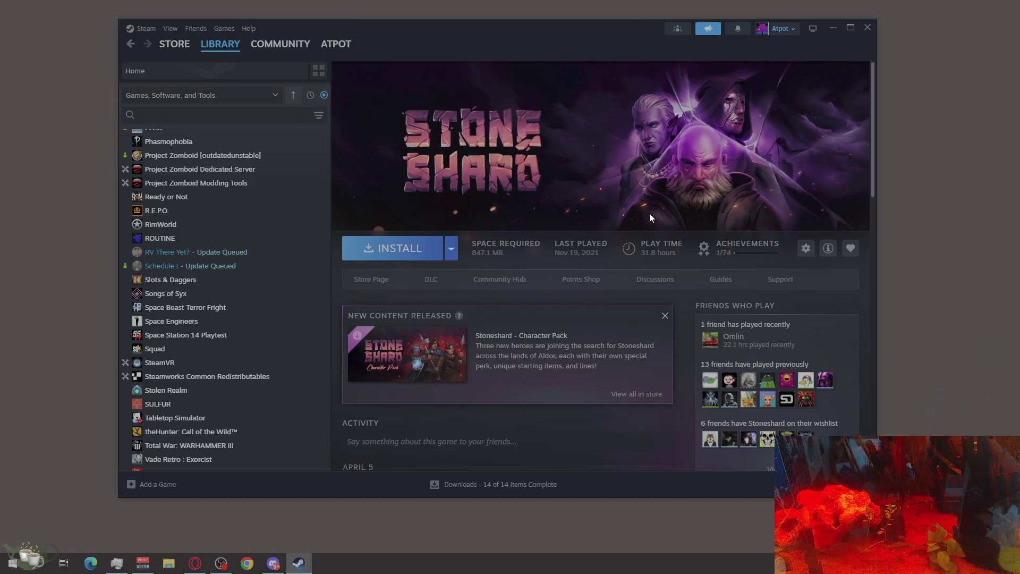
pyautogui.click(387, 366)
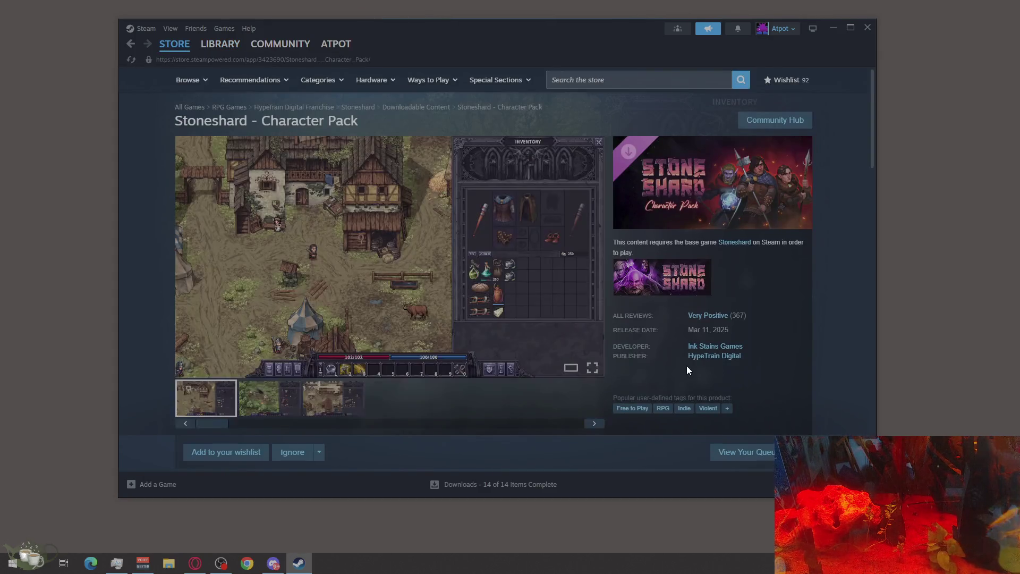
# Go back to Stoneshard's library page and look over the Character Pack store page
pyautogui.scroll(-5, 678, 304)
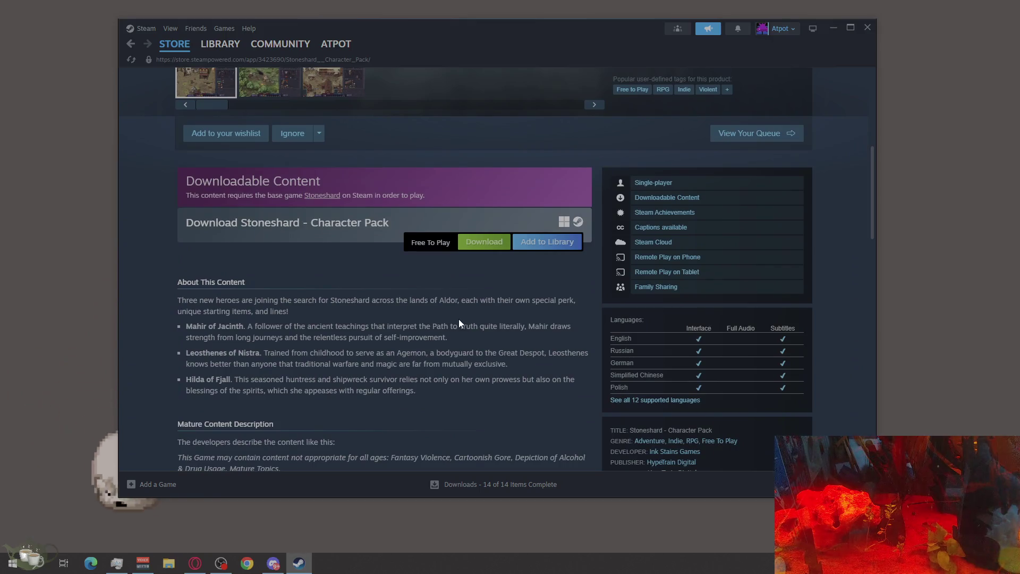
pyautogui.scroll(-5, 458, 319)
pyautogui.scroll(10, 458, 318)
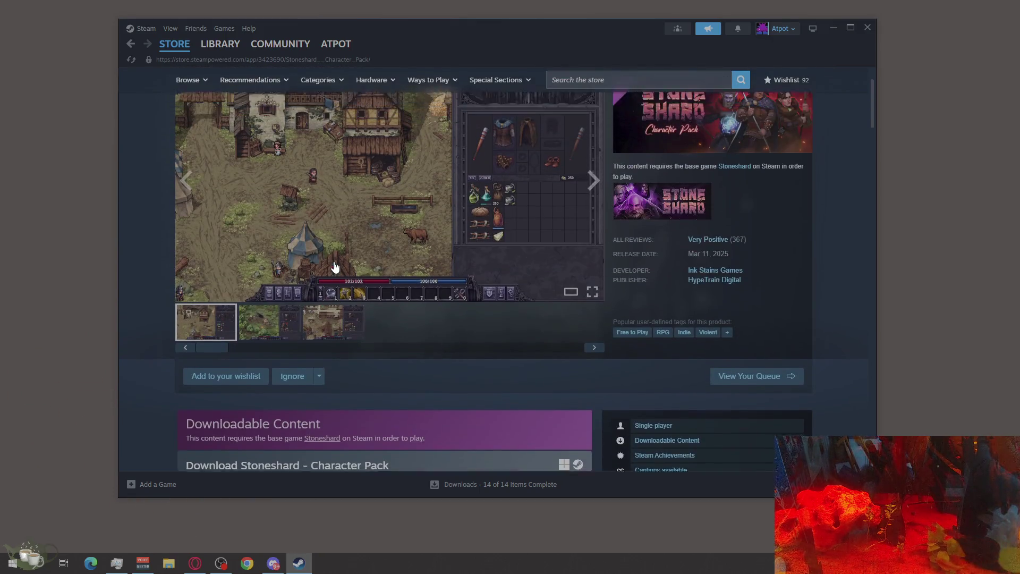
pyautogui.click(130, 44)
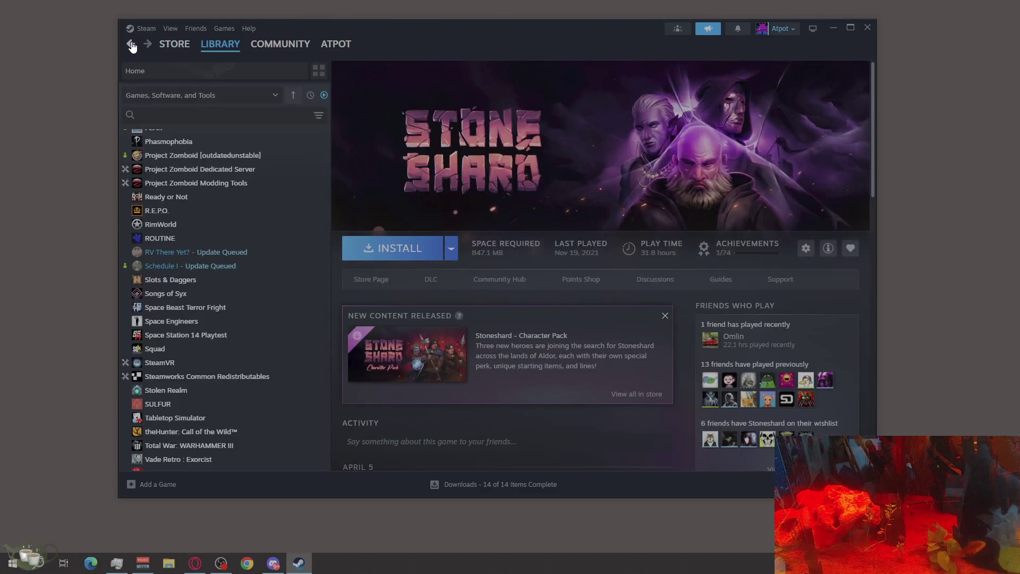
pyautogui.click(442, 353)
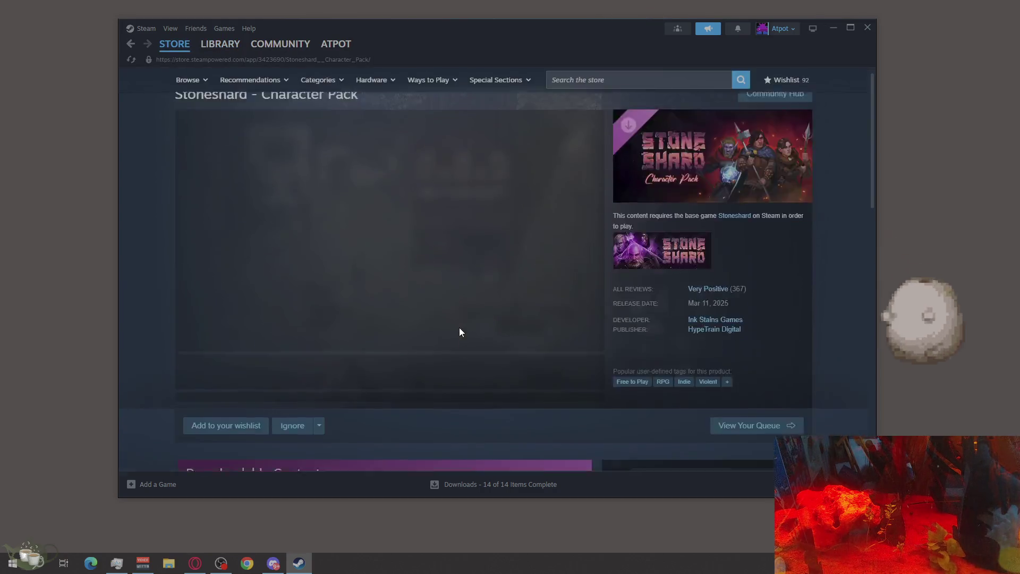
pyautogui.scroll(-5, 459, 327)
pyautogui.scroll(3, 587, 224)
pyautogui.scroll(3, 588, 224)
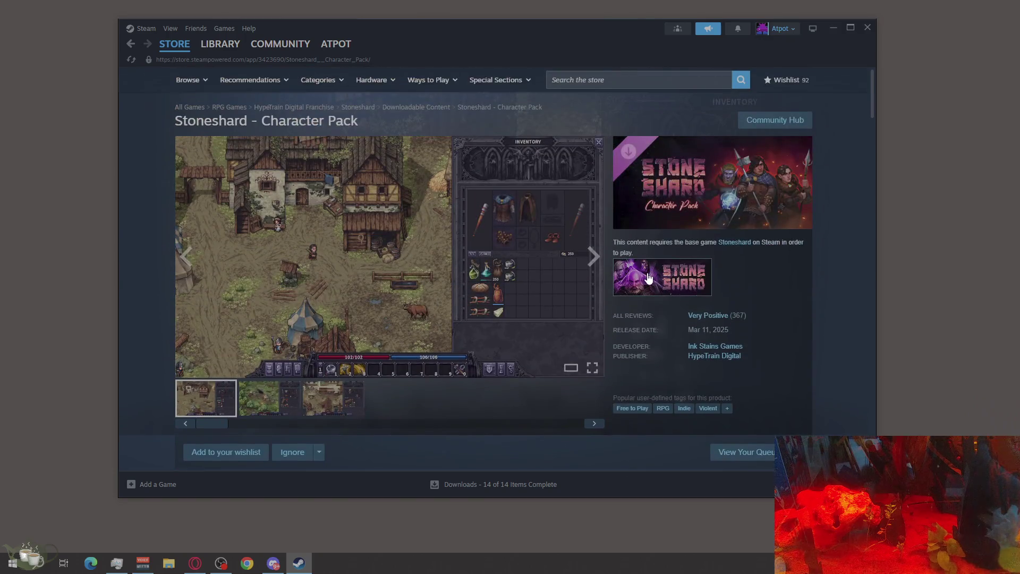
# Look over the base Stoneshard store page, then return to Stoneshard in the library
pyautogui.click(618, 277)
pyautogui.scroll(-15, 425, 271)
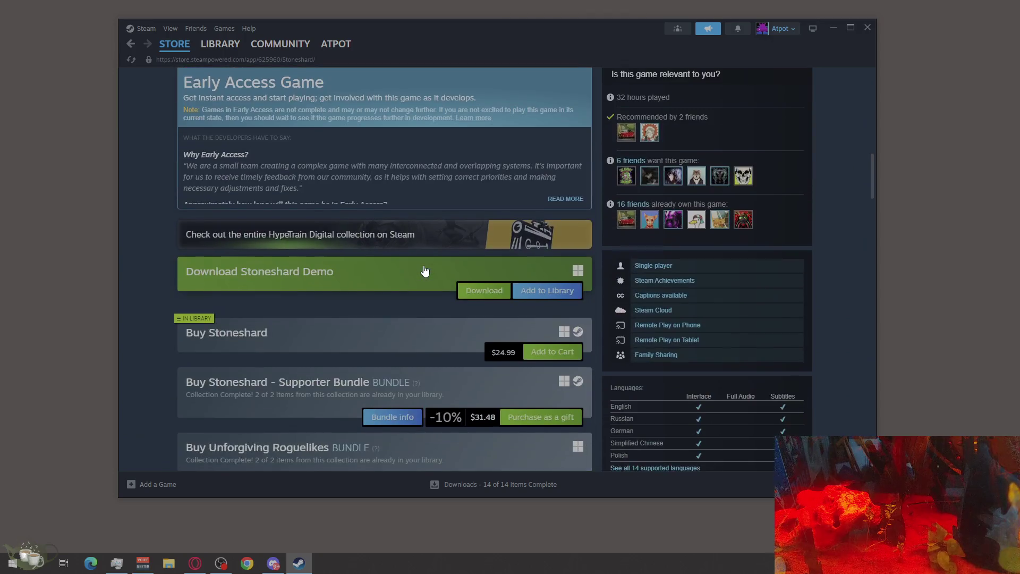
pyautogui.scroll(-2, 278, 258)
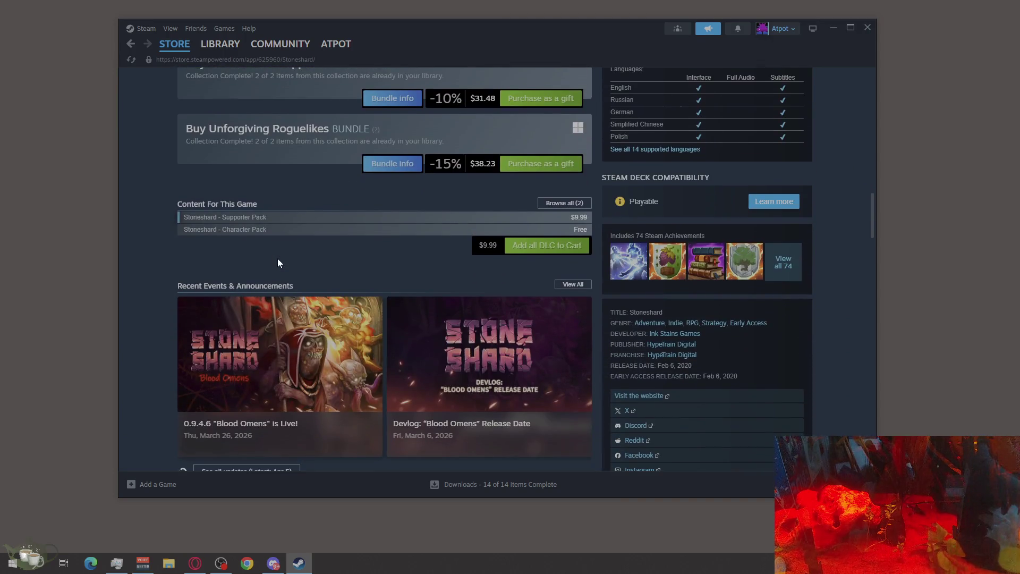
pyautogui.scroll(6, 175, 213)
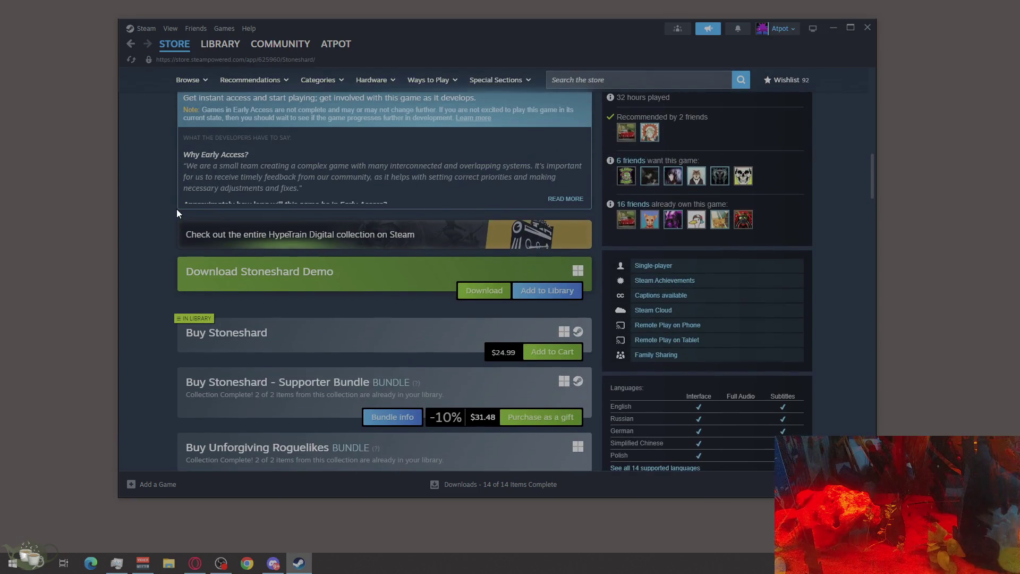
pyautogui.scroll(12, 176, 209)
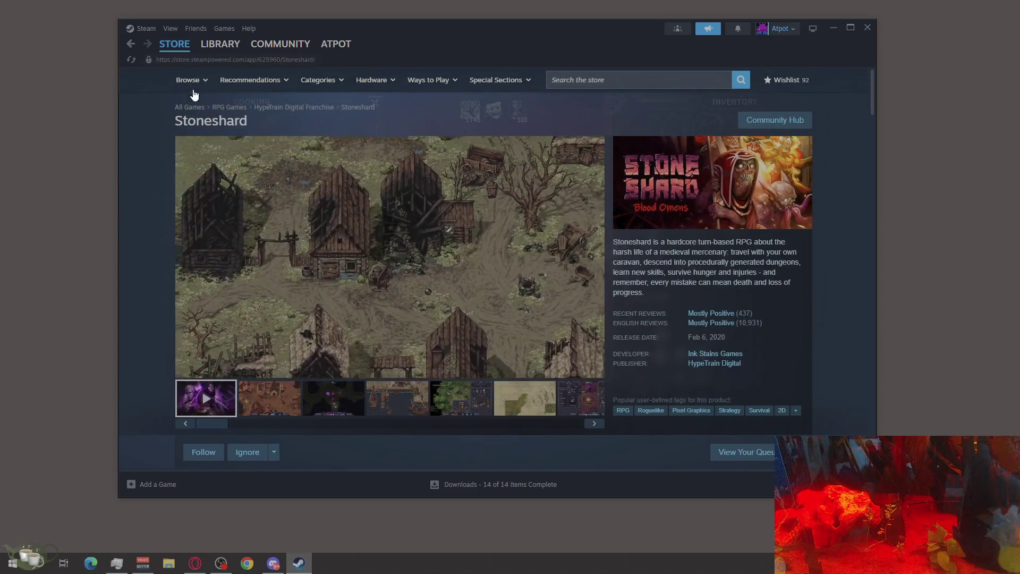
pyautogui.click(189, 107)
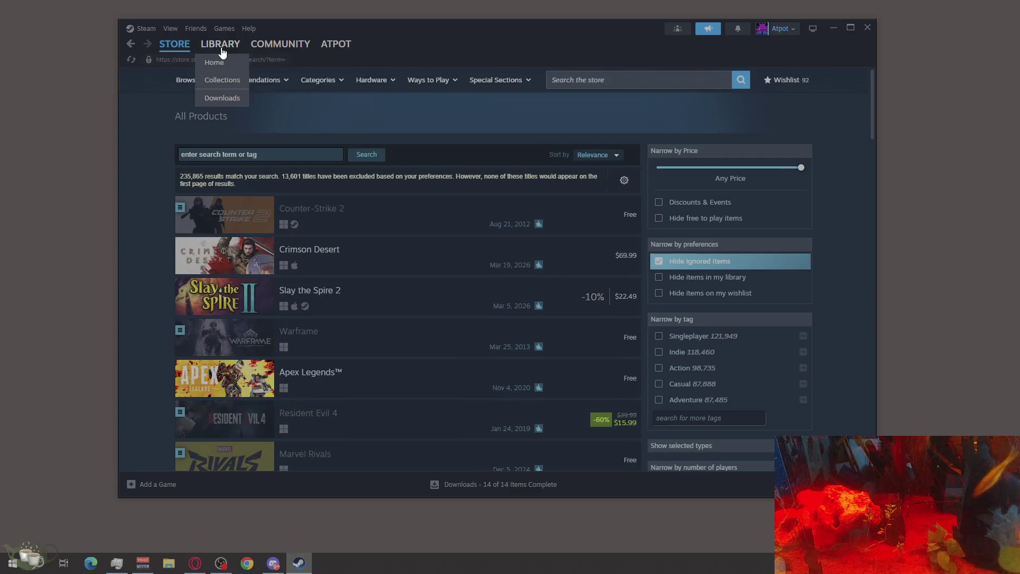
pyautogui.click(220, 45)
pyautogui.scroll(-3, 255, 325)
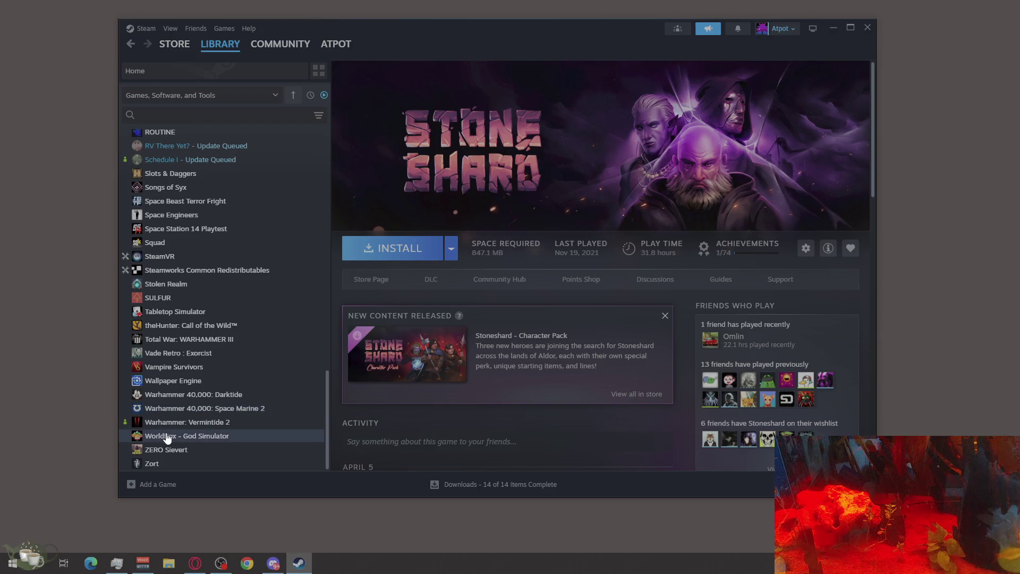
# View the Warhammer: Vermintide 2 and Warhammer 40,000: Darktide library pages
pyautogui.click(180, 423)
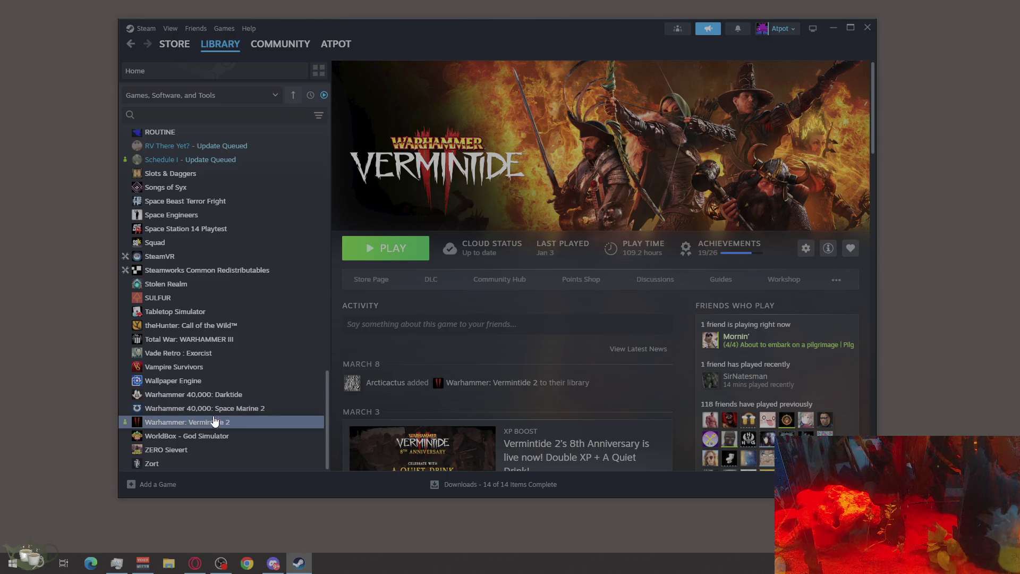
pyautogui.click(201, 394)
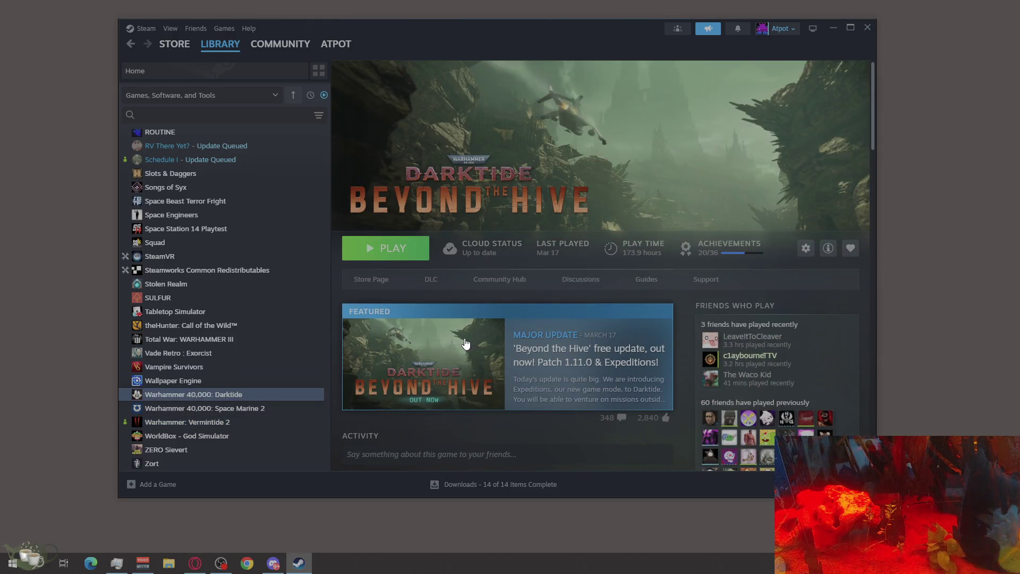
pyautogui.scroll(1, 210, 352)
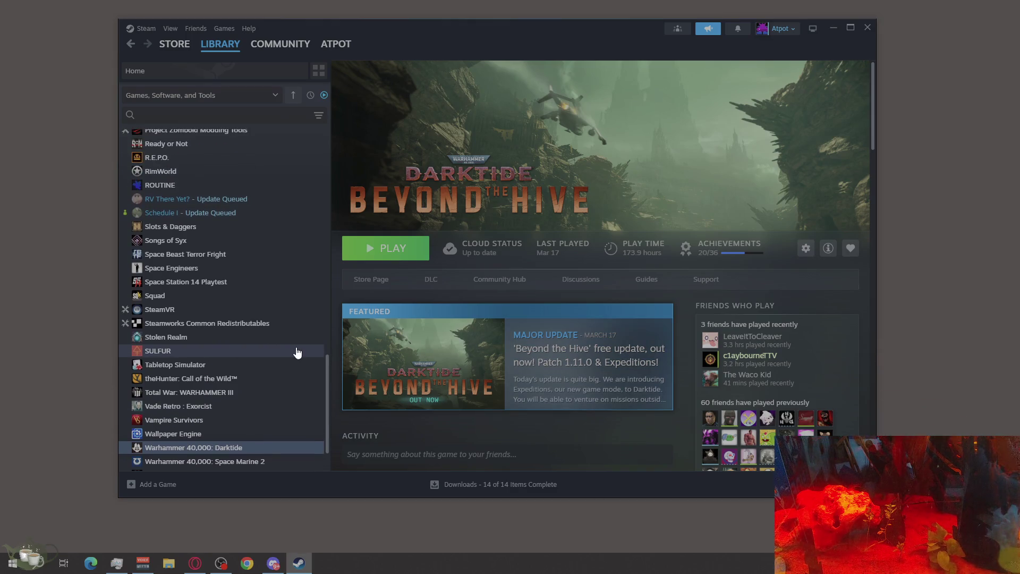
pyautogui.scroll(-1, 281, 360)
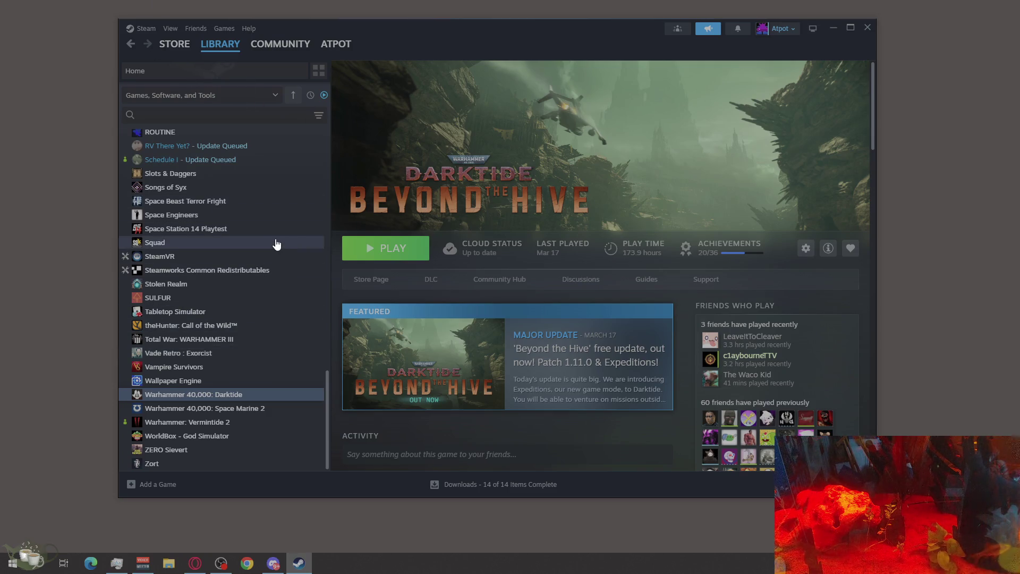
pyautogui.scroll(1, 229, 319)
pyautogui.scroll(-1, 229, 319)
pyautogui.scroll(1, 234, 317)
pyautogui.scroll(3, 233, 314)
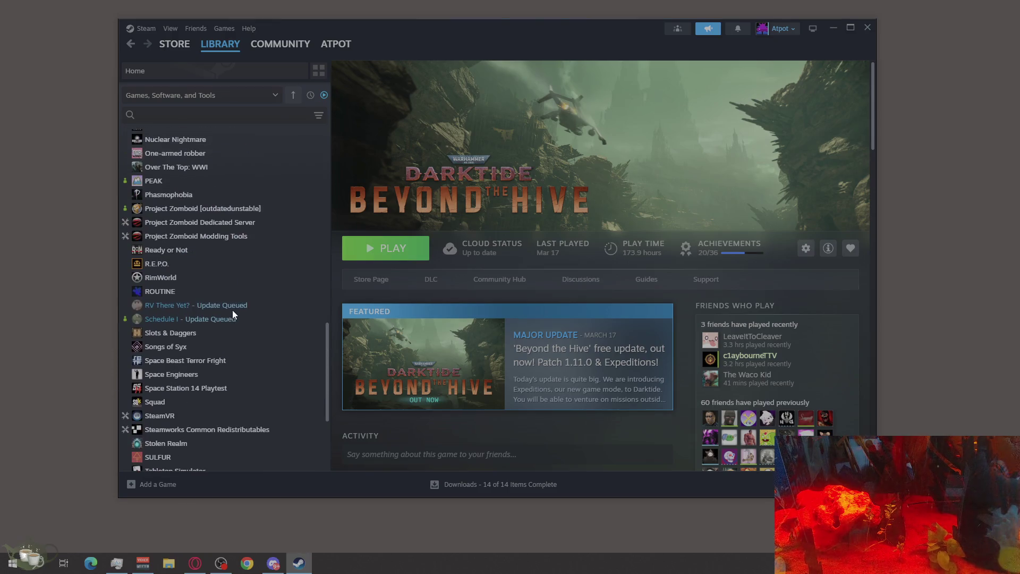
# View the Squad library page, then The Isle [hordetesting] page with 422.9 hours played
pyautogui.click(160, 401)
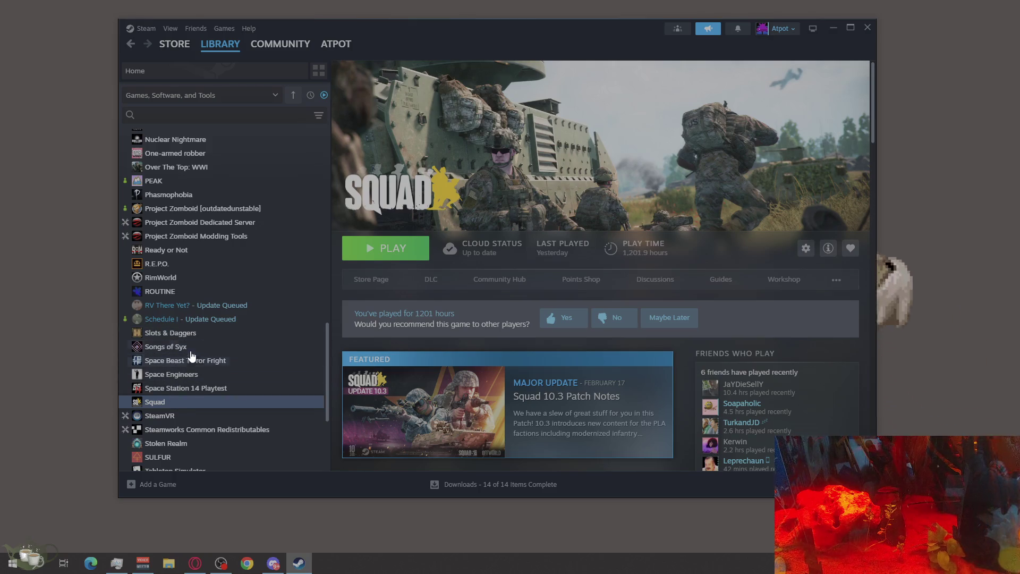
pyautogui.scroll(4, 196, 293)
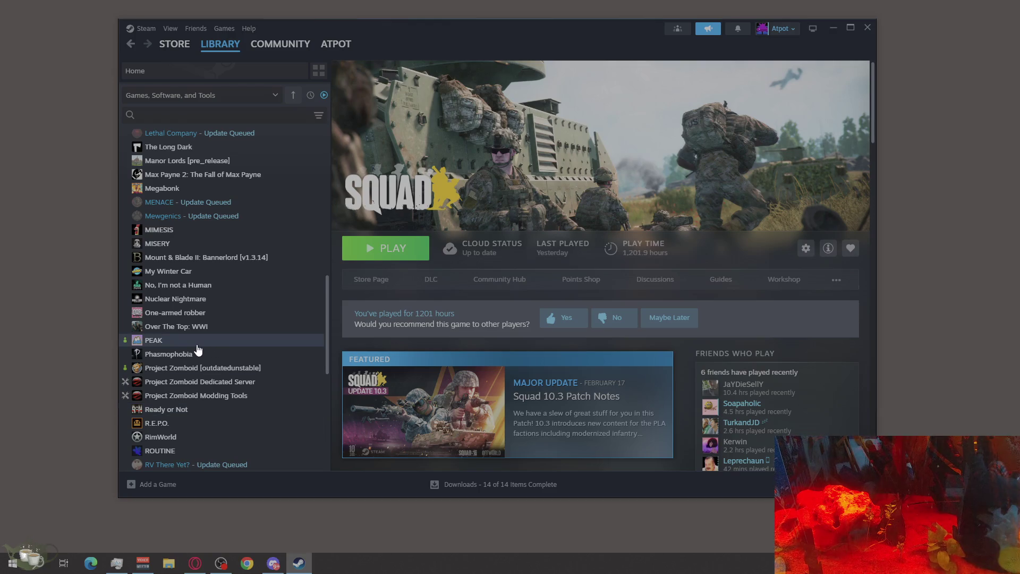
pyautogui.scroll(2, 196, 349)
pyautogui.scroll(2, 195, 345)
pyautogui.click(178, 318)
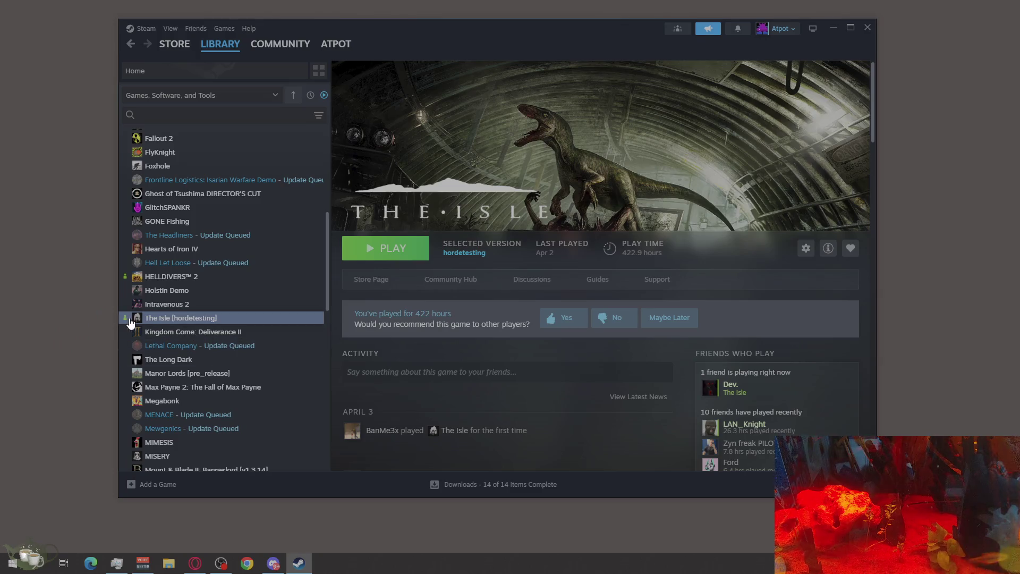
pyautogui.scroll(2, 144, 318)
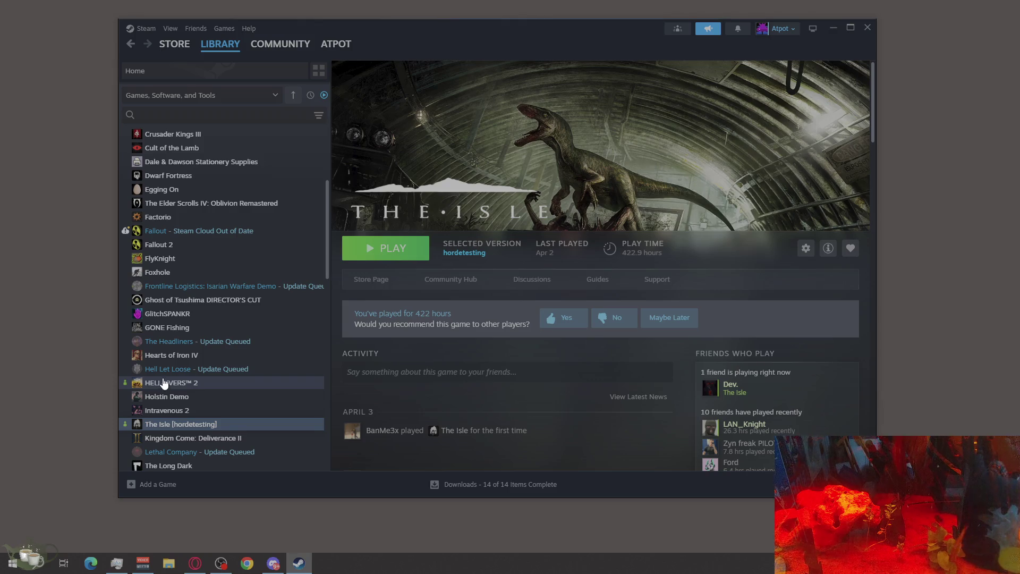
pyautogui.scroll(2, 163, 379)
pyautogui.scroll(3, 163, 377)
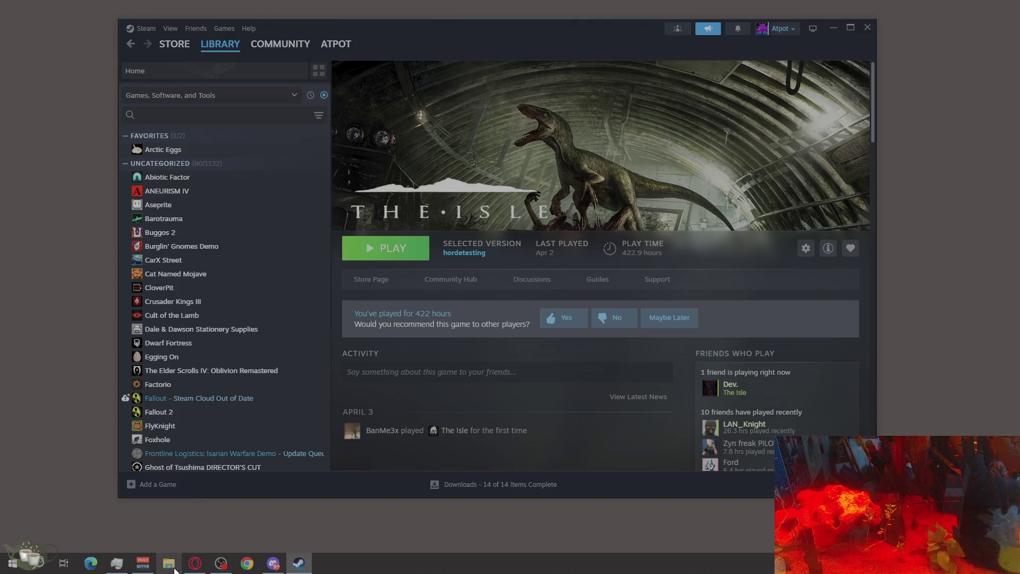
pyautogui.click(176, 565)
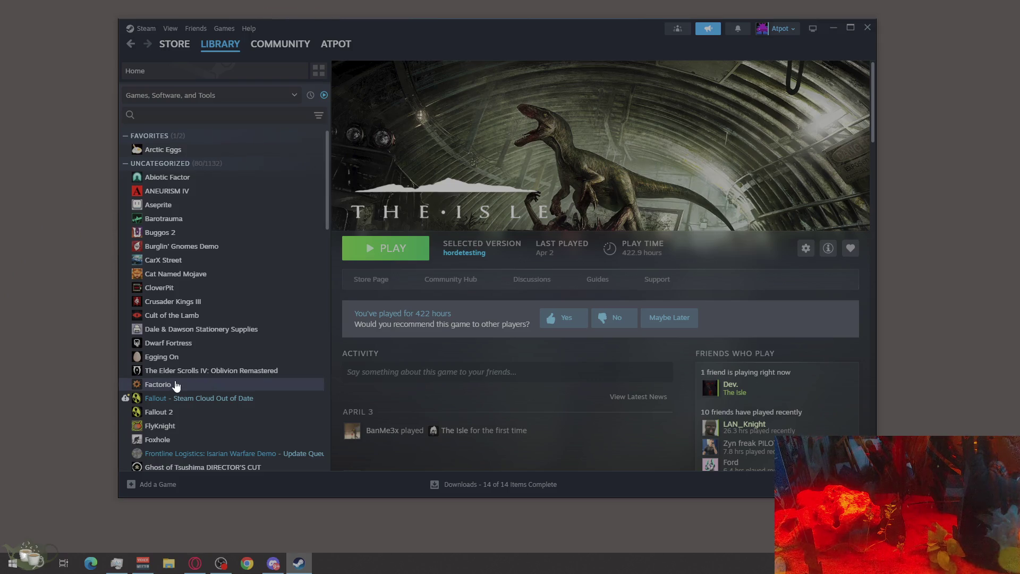
# Search the library for 'pil' and open PILGRIM's game page
pyautogui.click(283, 119)
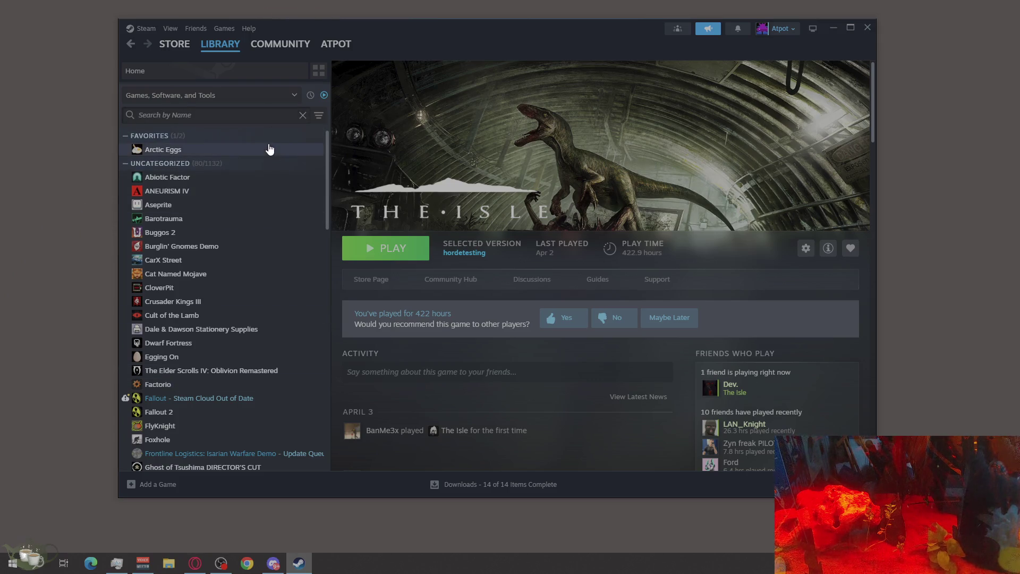
pyautogui.write('pil')
pyautogui.click(166, 150)
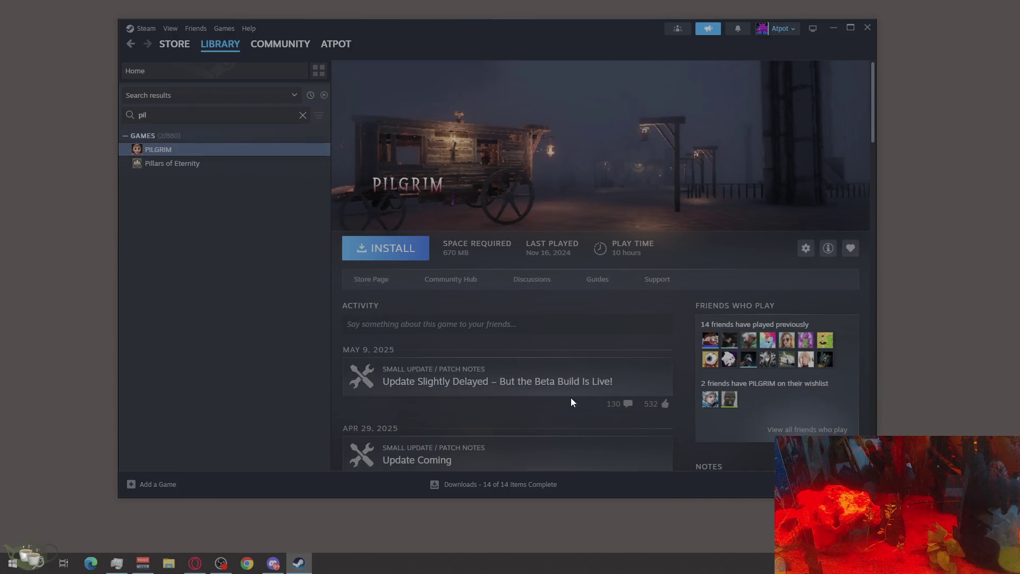
# Read PILGRIM's Update Slightly Delayed news article, then close it
pyautogui.click(543, 392)
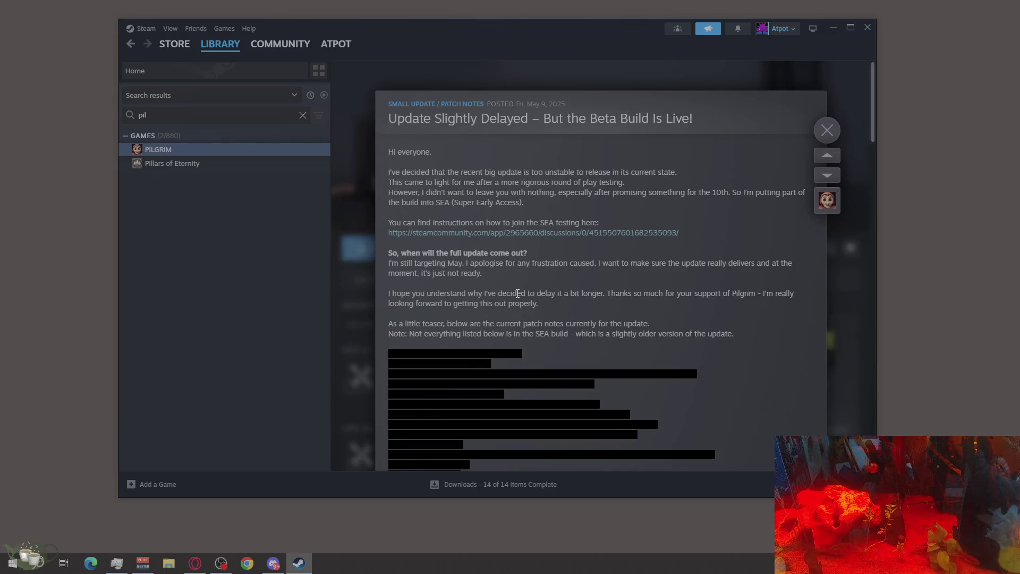
pyautogui.click(827, 130)
pyautogui.scroll(-5, 590, 292)
pyautogui.scroll(-5, 590, 290)
pyautogui.scroll(15, 684, 369)
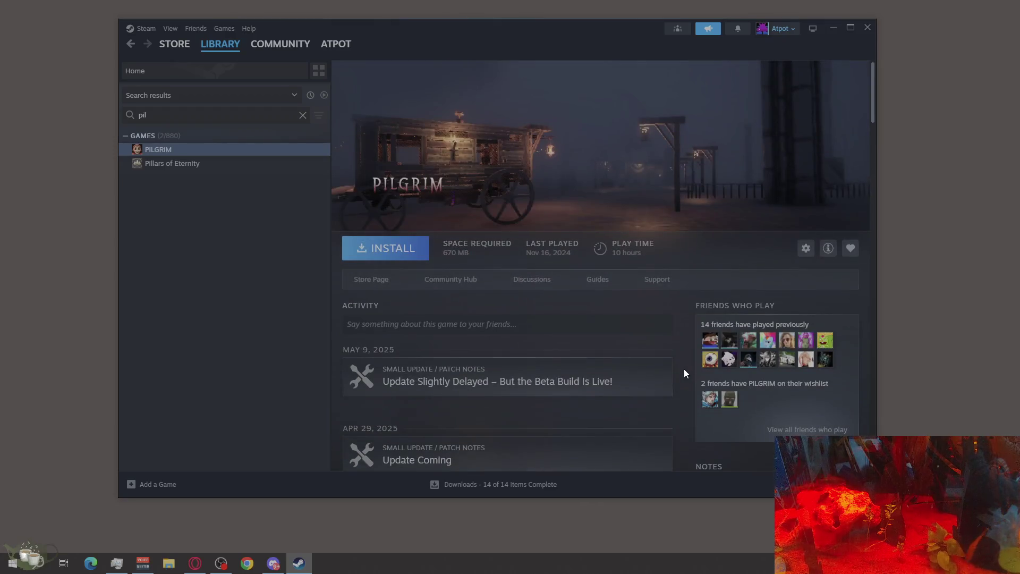